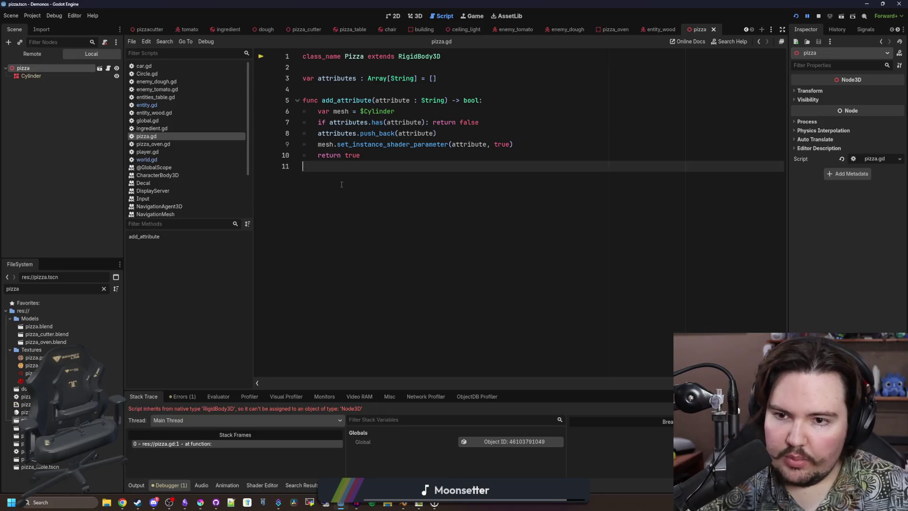
- Filter the FileSystem for 'pizza' and open pizza.blend's import settings
double_click(95, 289)
key(BackSpace)
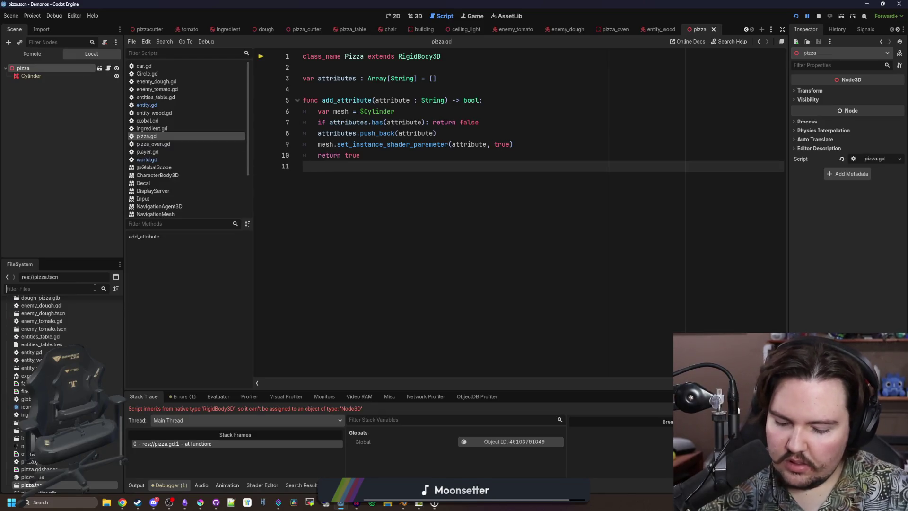
text(pizza)
double_click(49, 327)
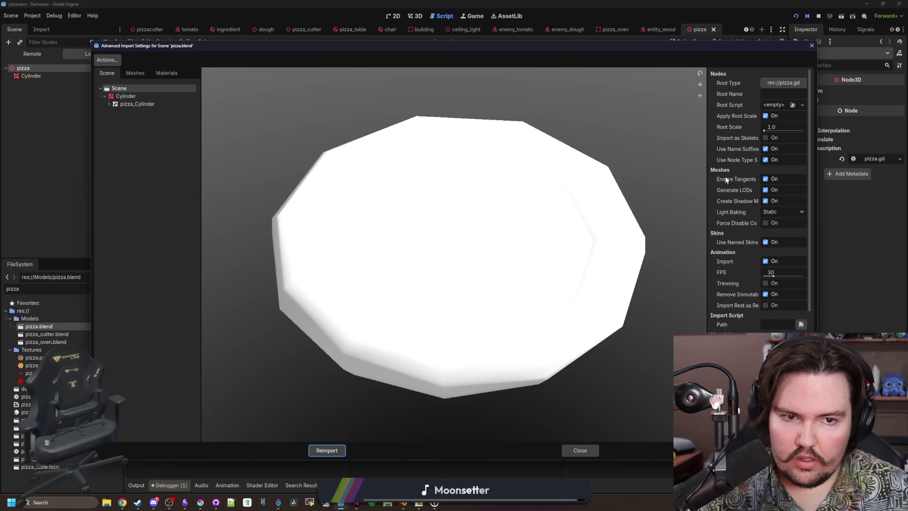
- Set pizza.gd as the root script via Quick Load and reimport the pizza model
click(776, 104)
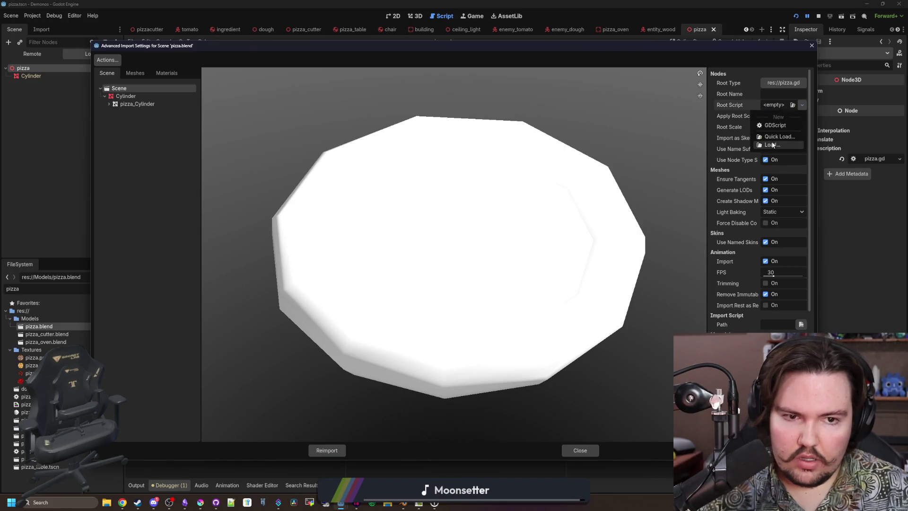
click(782, 137)
text(pizza)
key(Return)
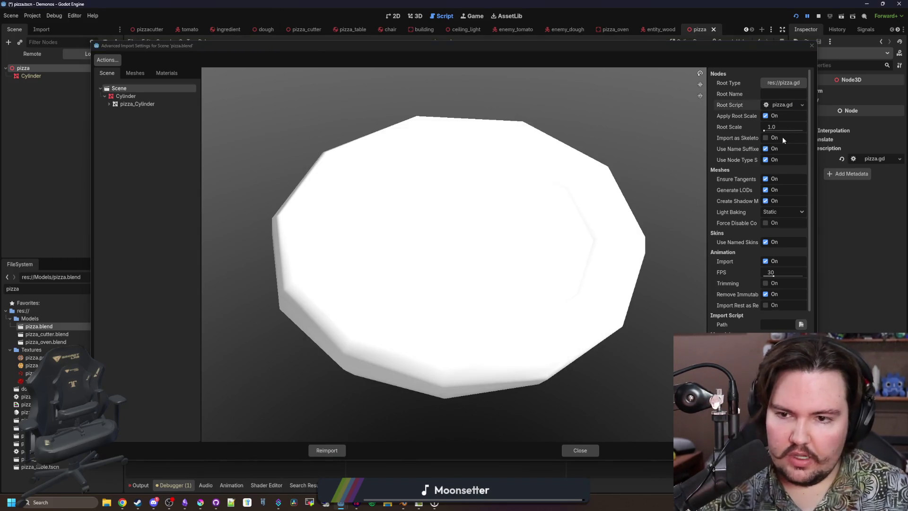
click(326, 450)
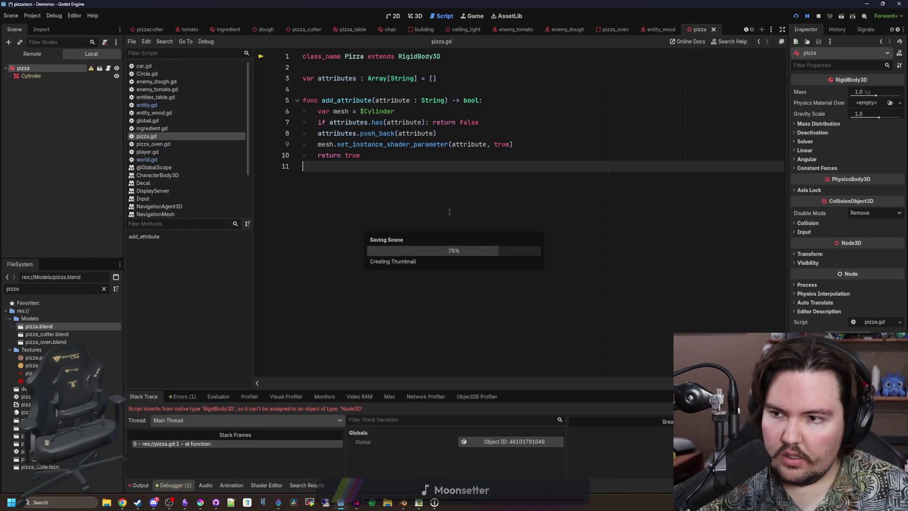
- Add a CollisionShape3D child node under the pizza node
right_click(66, 65)
click(89, 82)
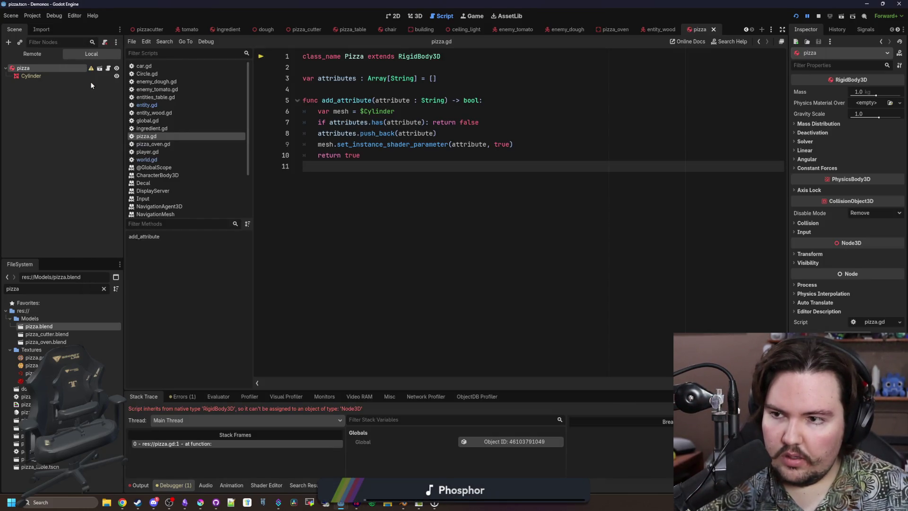
text(coll)
key(Return)
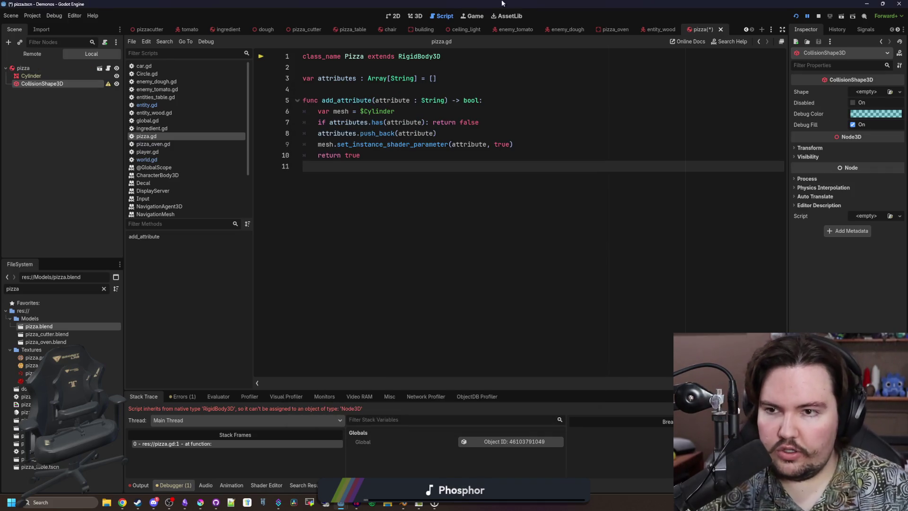
- Give the collision shape a CylinderShape with a height of 0.15
click(413, 16)
scroll(588, 243, up, 10)
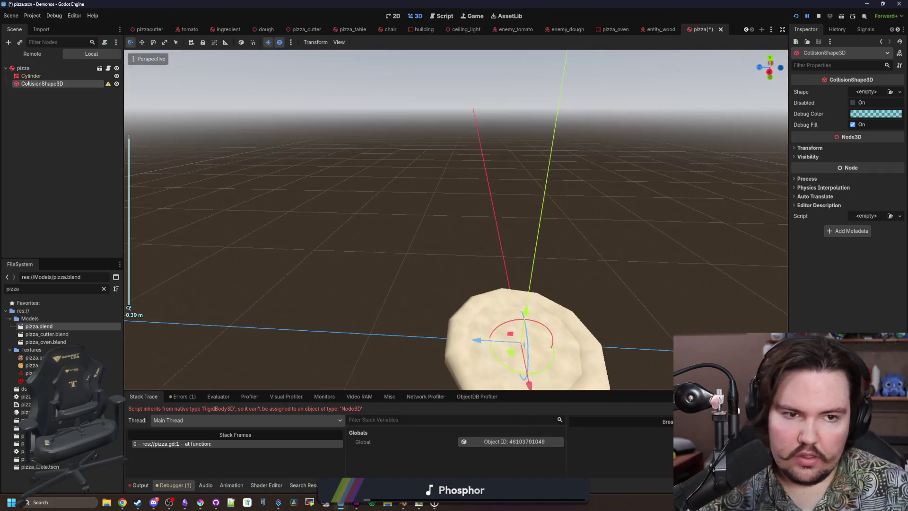
key(f)
click(867, 93)
click(838, 148)
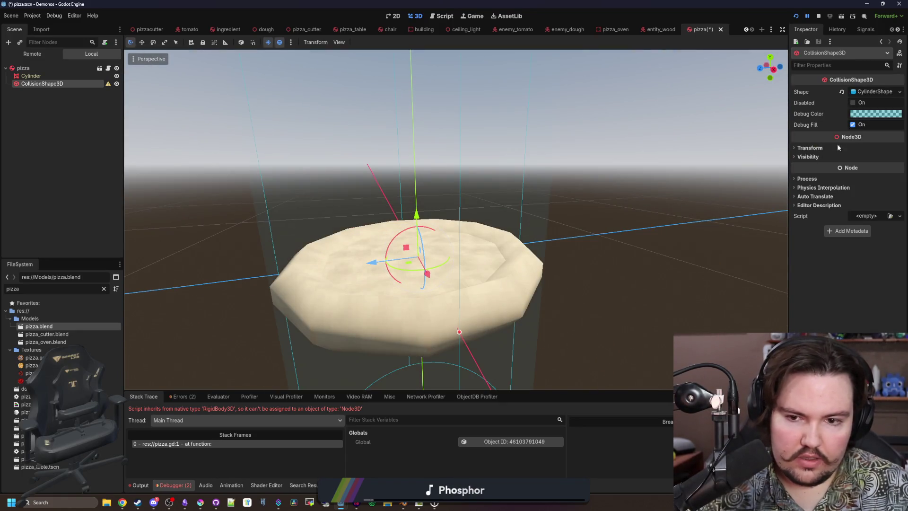
click(864, 91)
click(865, 105)
text(0.1)
key(Return)
click(869, 103)
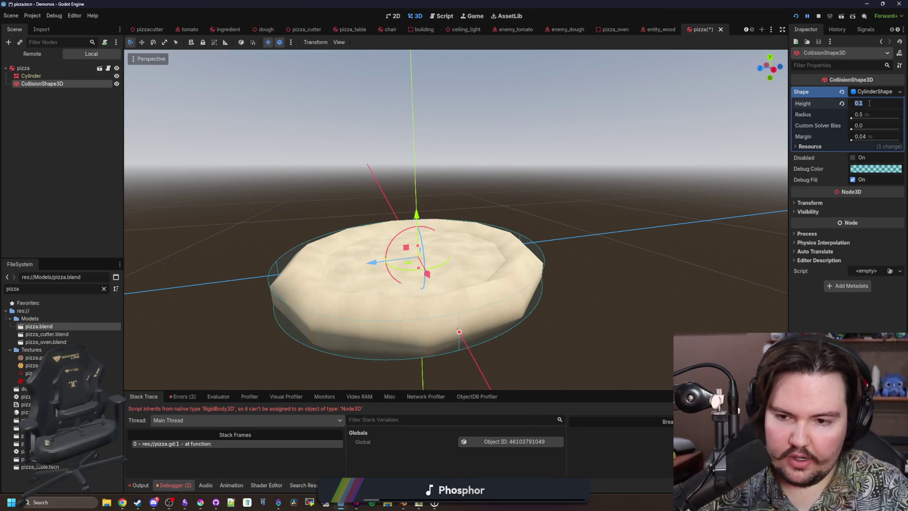
text(5)
key(Return)
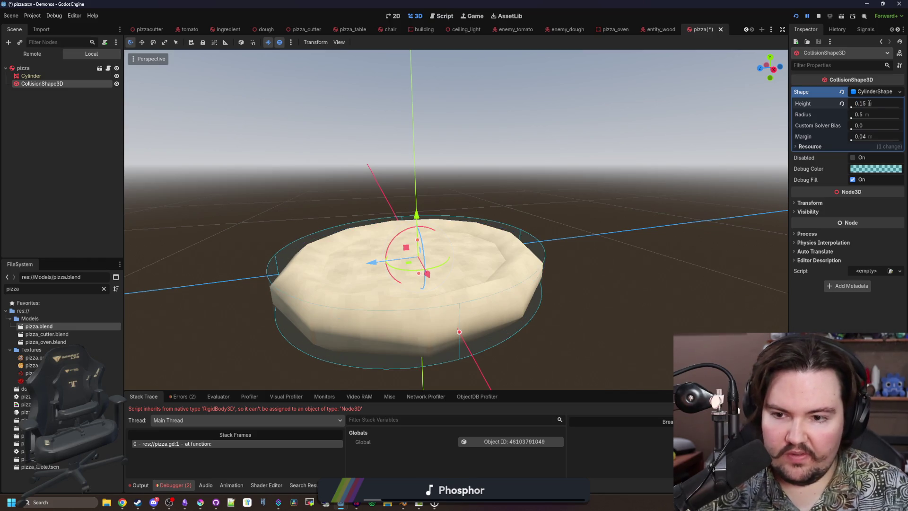
- Shift the cylinder collision vertically to fit the pizza disc and save the scene
scroll(580, 195, up, 2)
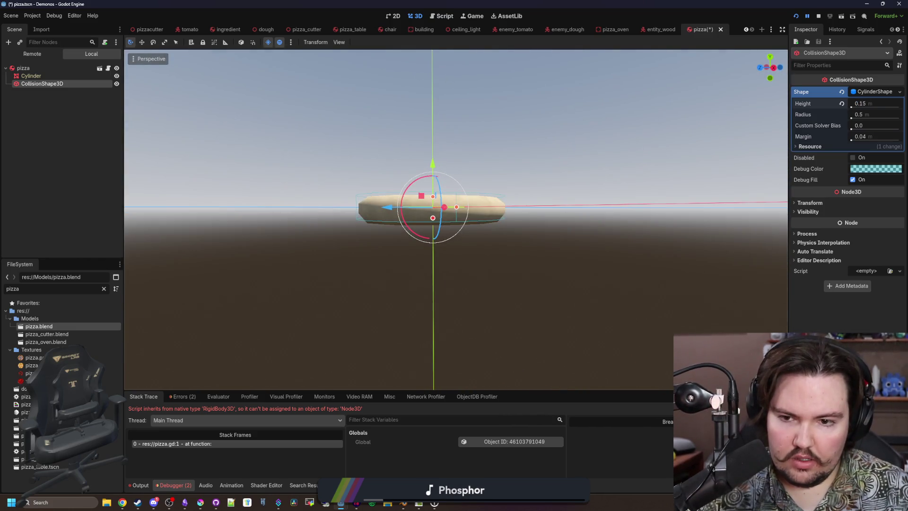
key(f)
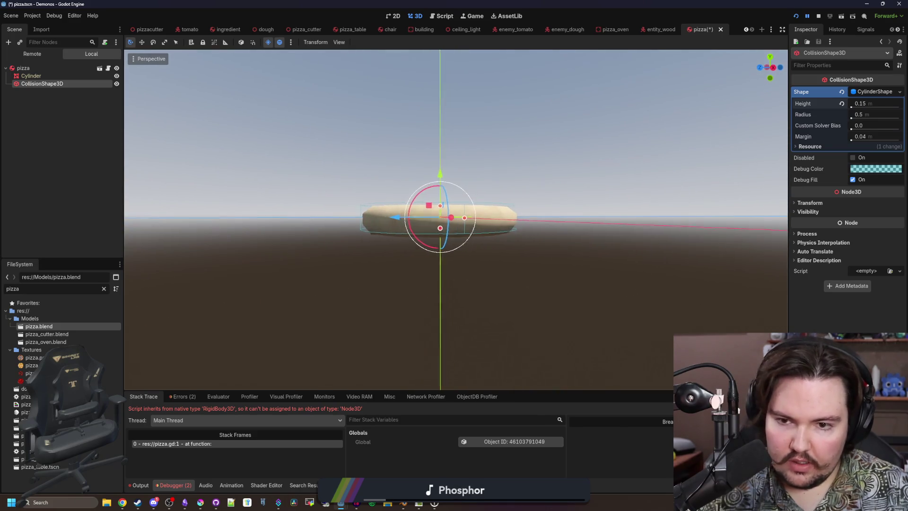
drag(439, 173, 439, 177)
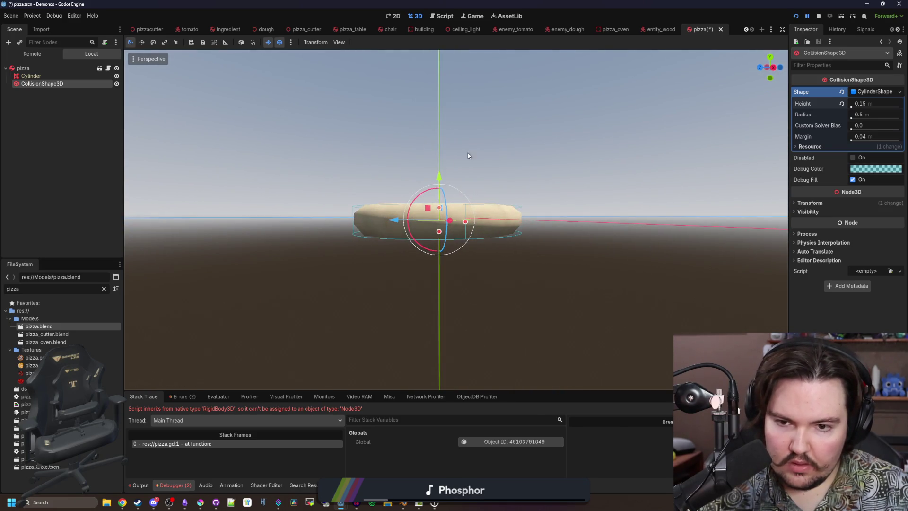
click(470, 156)
key(ctrl+s)
click(796, 16)
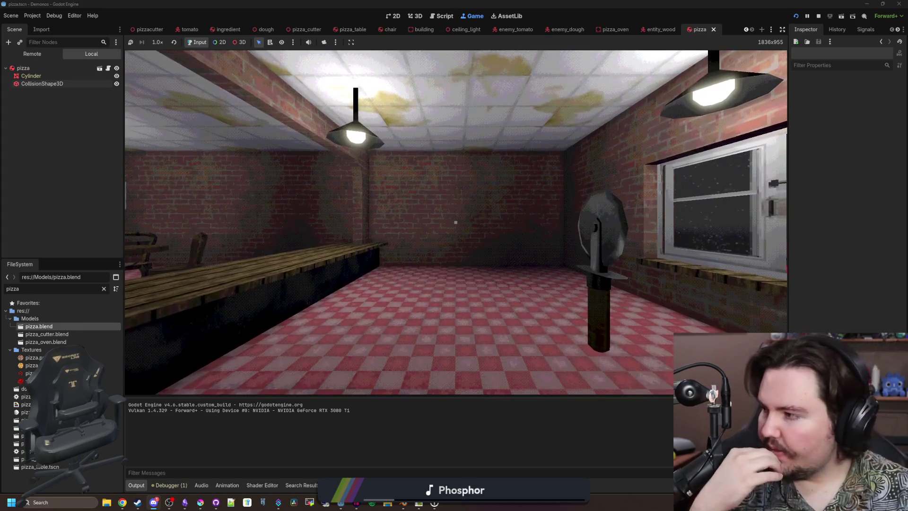
- In the playtest, walk up to the dough blob, flatten it with E, then stop the game
mouse_move(456, 222)
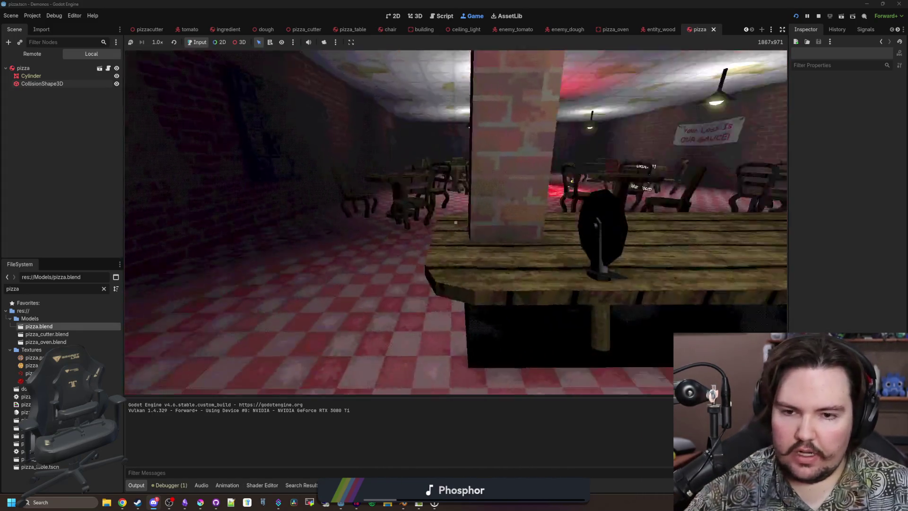
key(w)
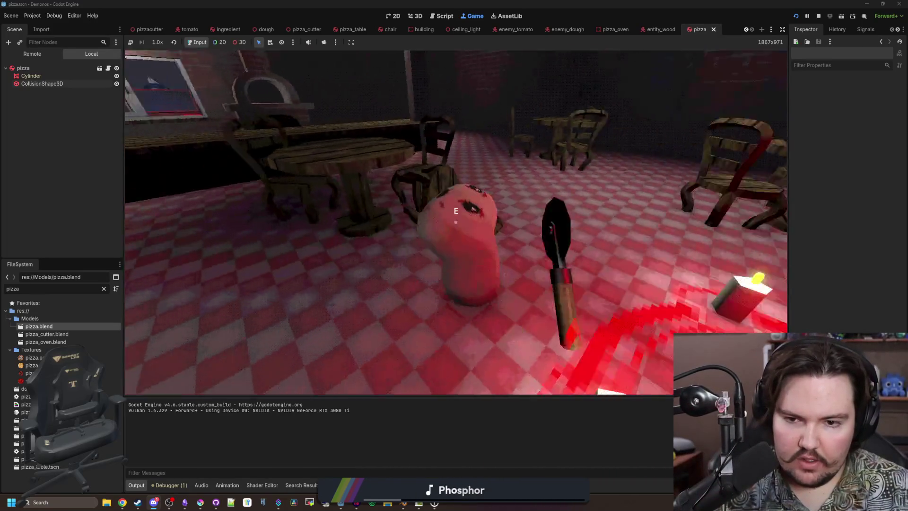
key(w)
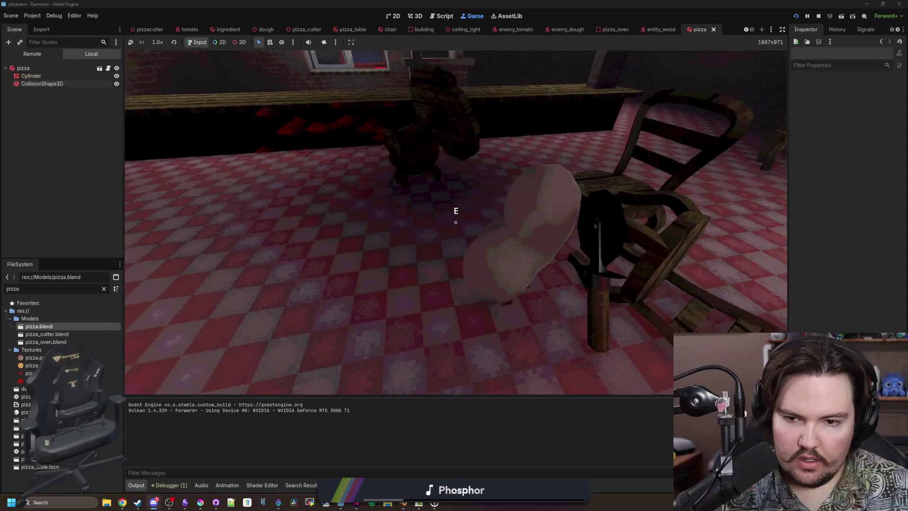
key(e)
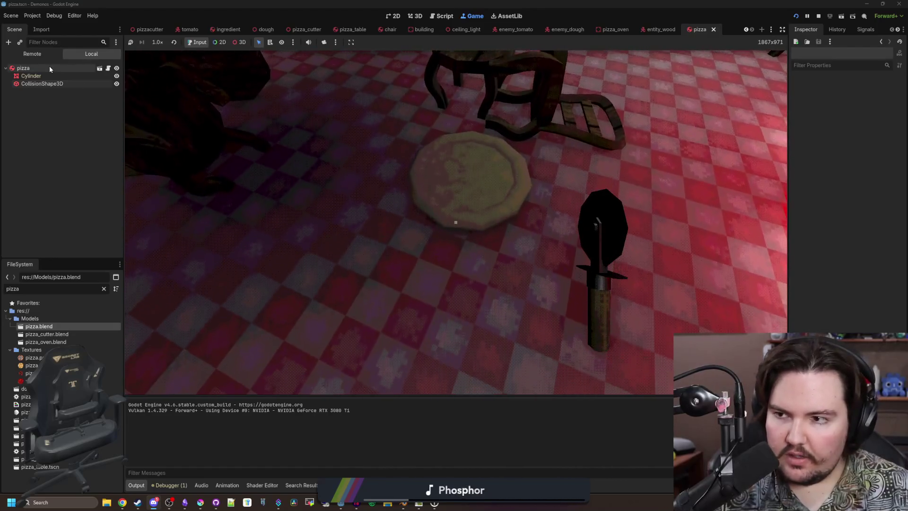
click(49, 69)
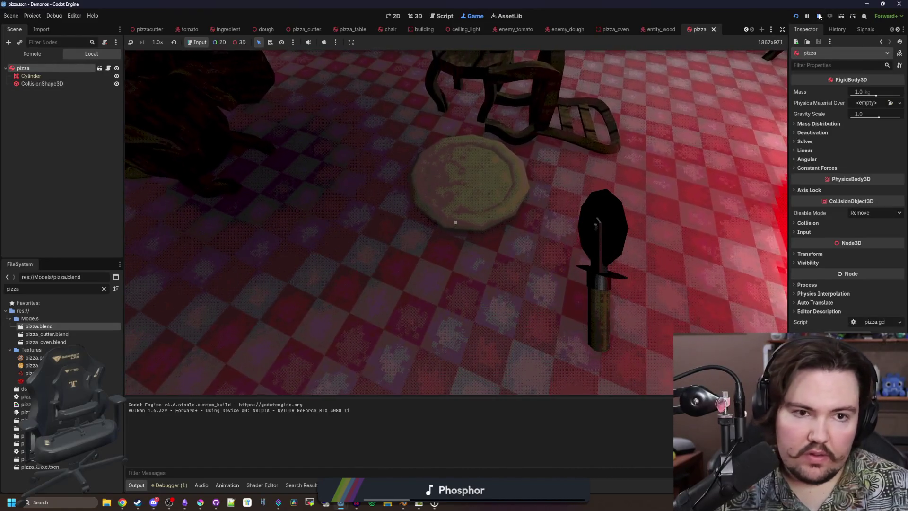
key(F8)
click(24, 56)
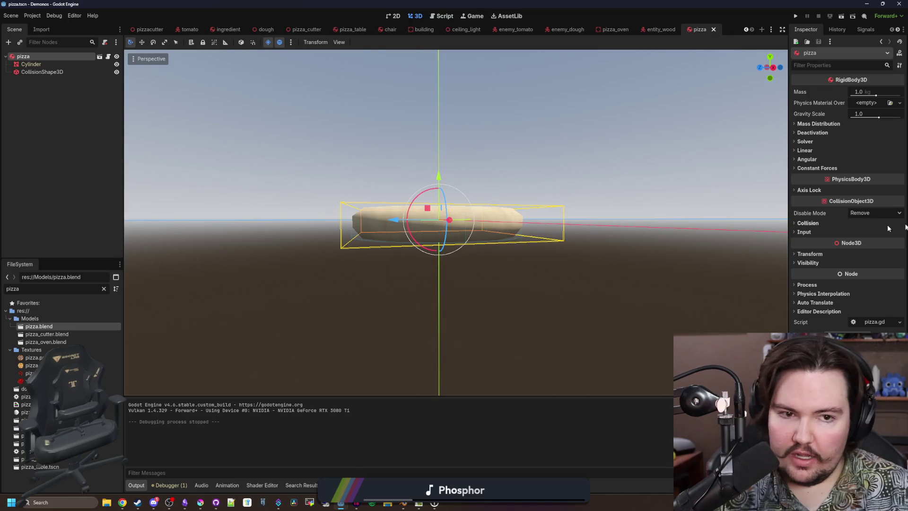
- Put the pizza on collision layer 3 only, with mask layers 1 and 2, and save
drag(787, 184, 689, 184)
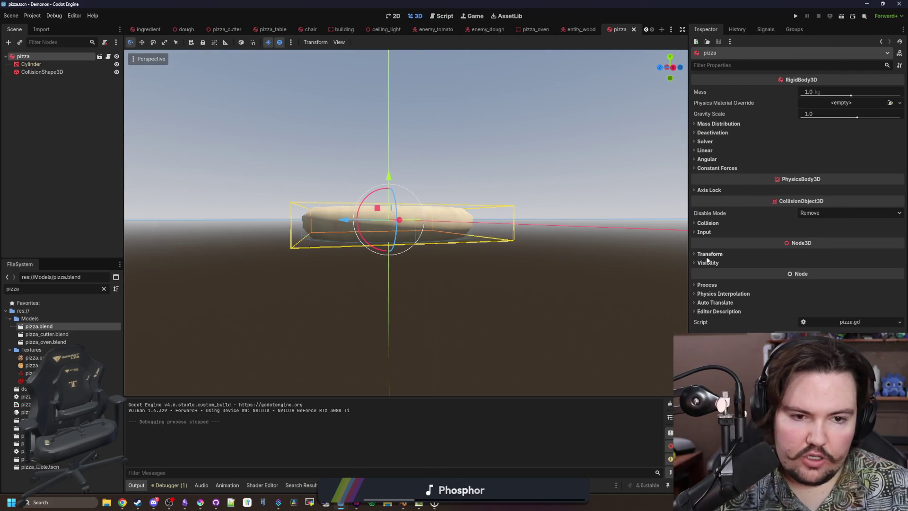
click(718, 226)
click(702, 279)
click(702, 243)
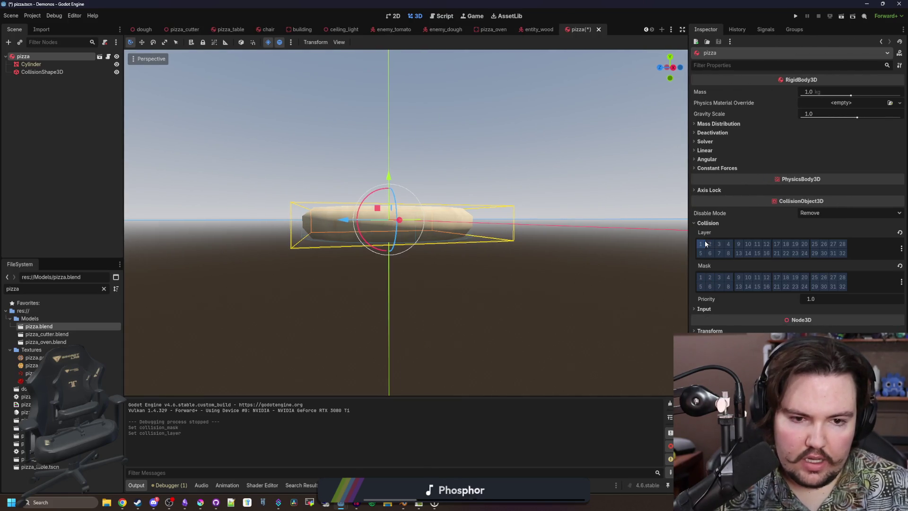
click(719, 244)
click(701, 278)
key(ctrl+s)
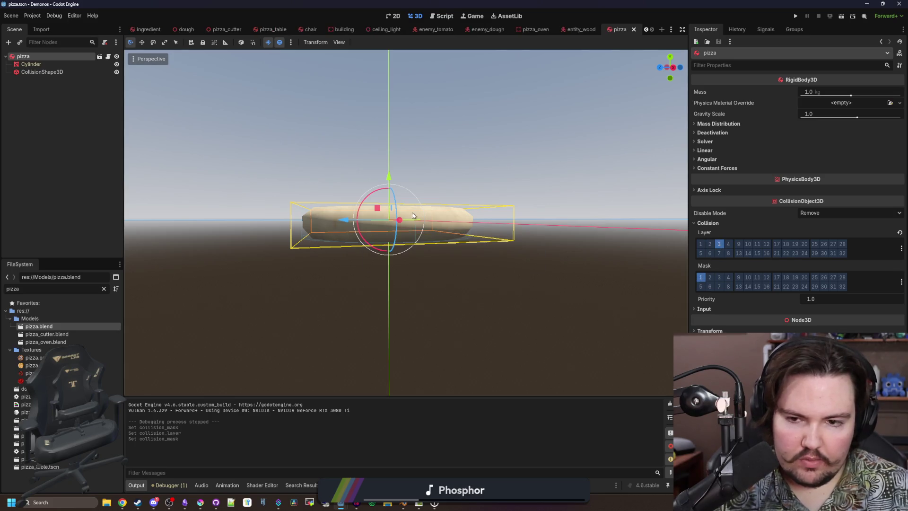
scroll(391, 132, up, 2)
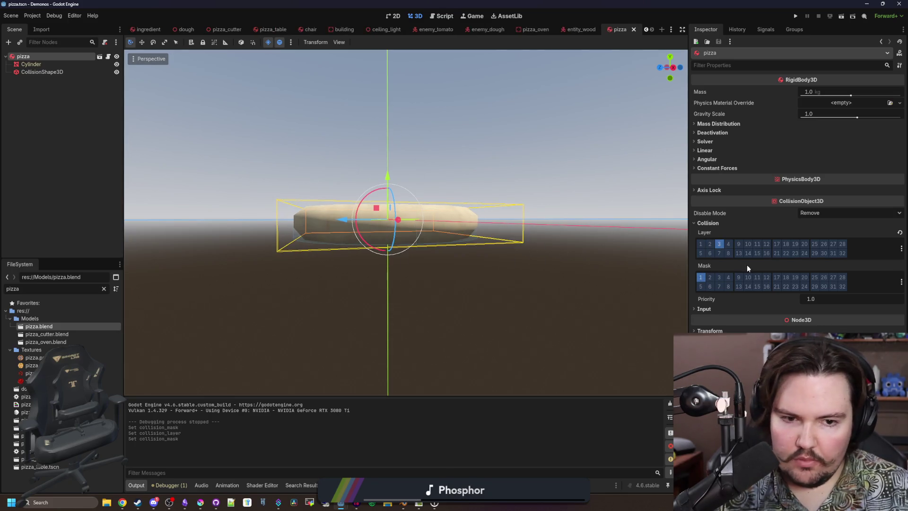
click(710, 277)
key(ctrl+s)
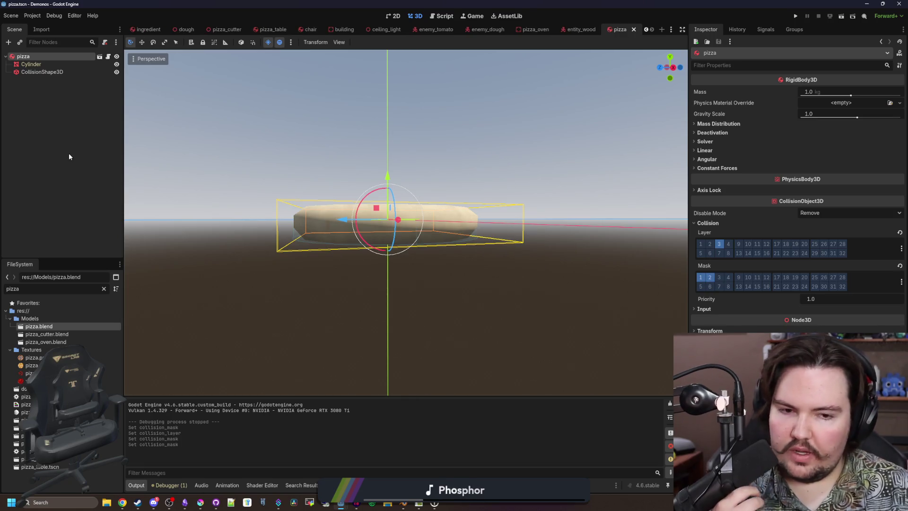
- Re-save the pizza scene and review the pizza root and Cylinder mesh properties
click(70, 167)
key(ctrl+s)
click(49, 57)
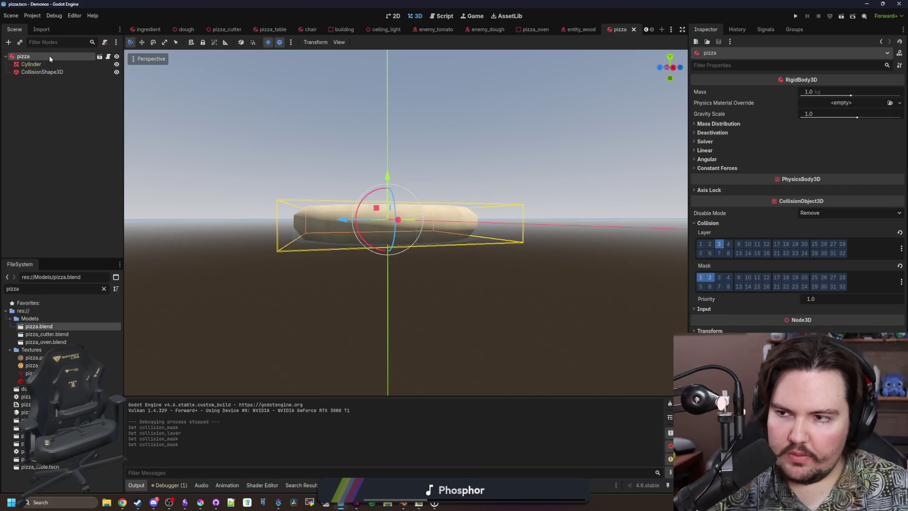
click(58, 135)
key(ctrl+s)
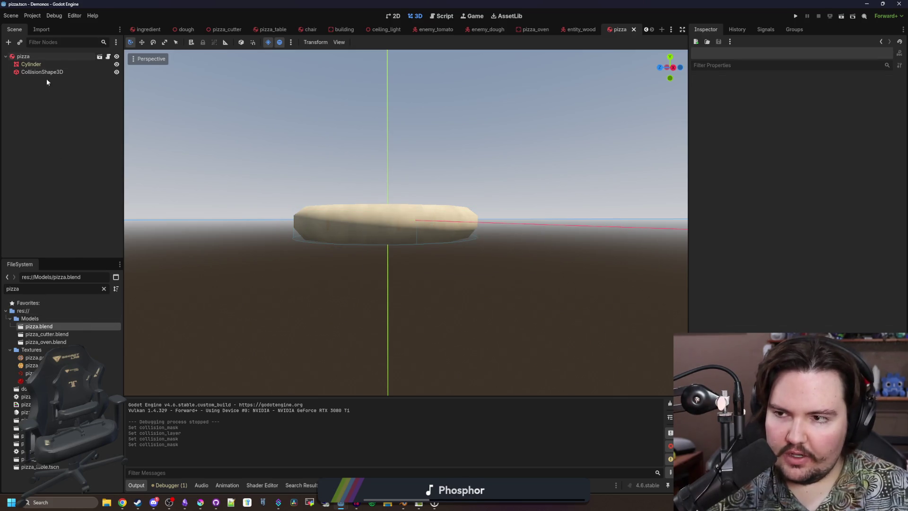
click(40, 57)
click(76, 64)
click(83, 57)
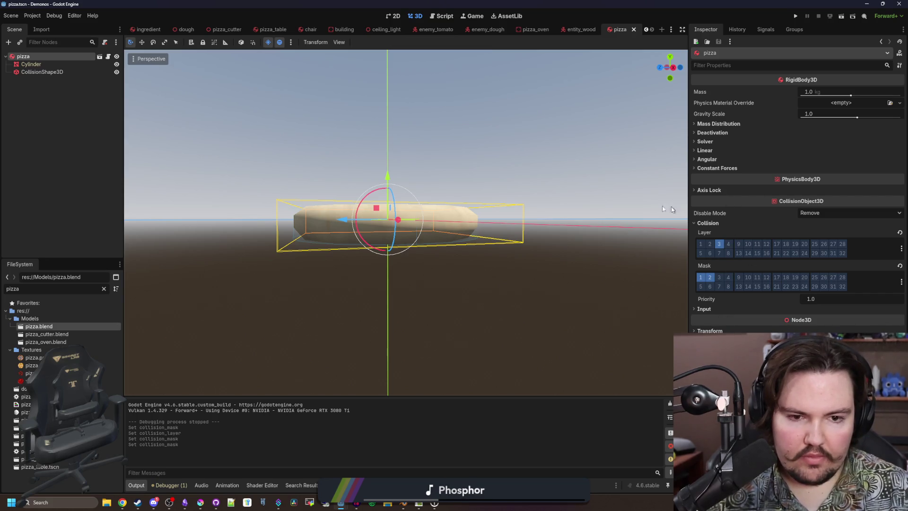
scroll(388, 220, up, 5)
- Open pizza.gdshader from the Cylinder mesh's Geometry > Material Override
click(30, 63)
key(f)
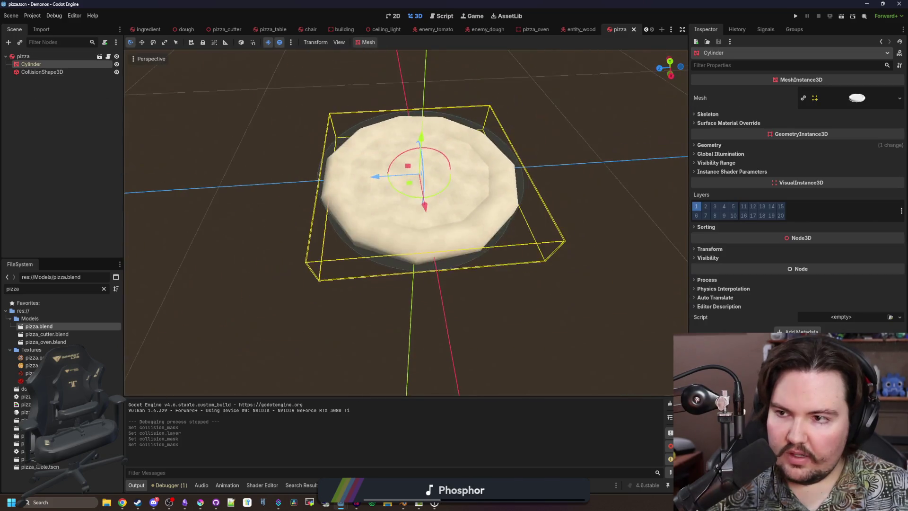
click(848, 96)
click(848, 96)
click(709, 155)
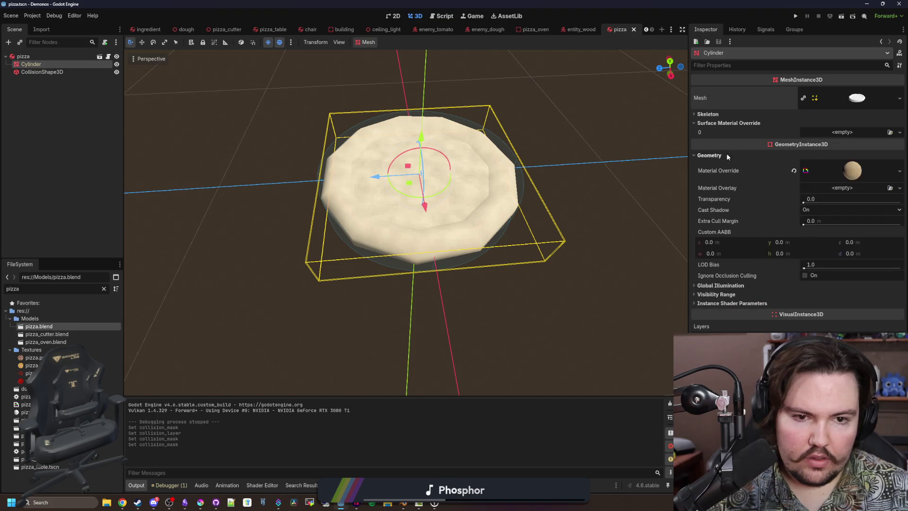
click(839, 169)
- Open Project Settings and filter them by 'uber'
click(32, 15)
click(44, 27)
text(uber)
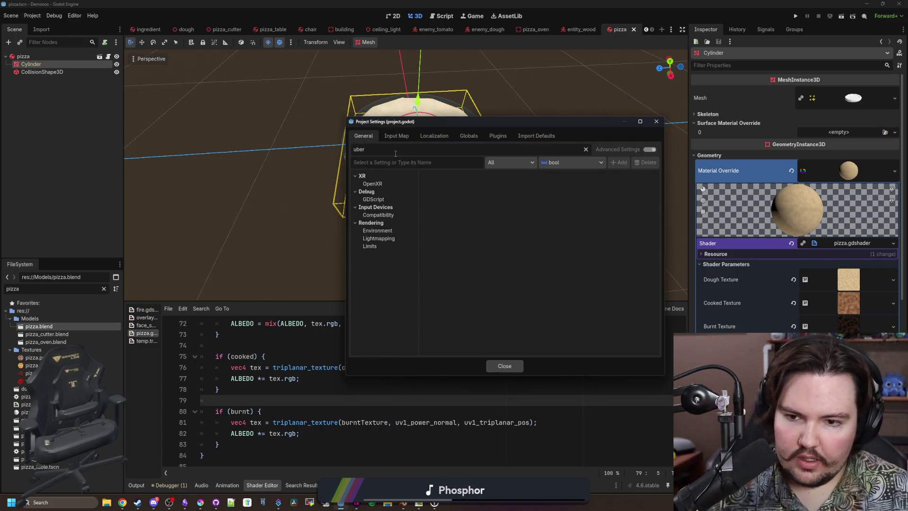
- Browse the GDScript debug, input, rendering, lightmapping and OpenXR setting categories
click(388, 197)
click(382, 216)
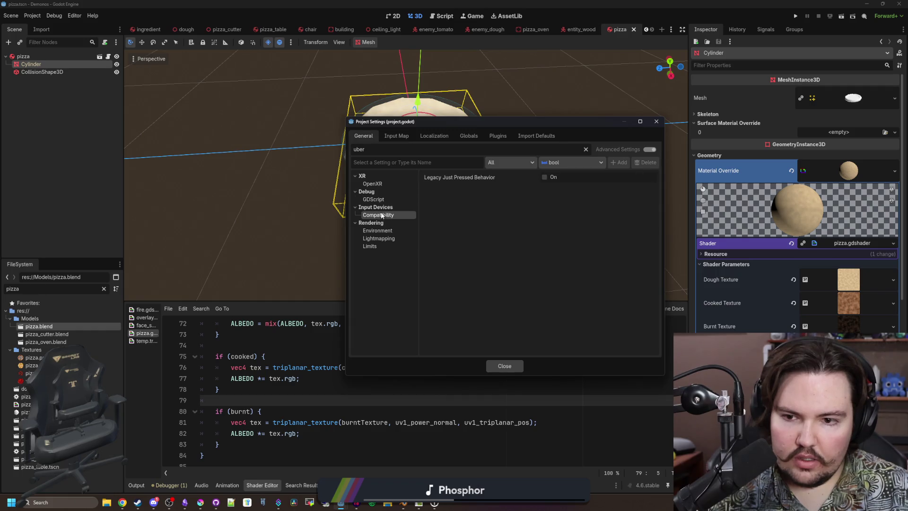
click(382, 230)
click(383, 239)
click(385, 246)
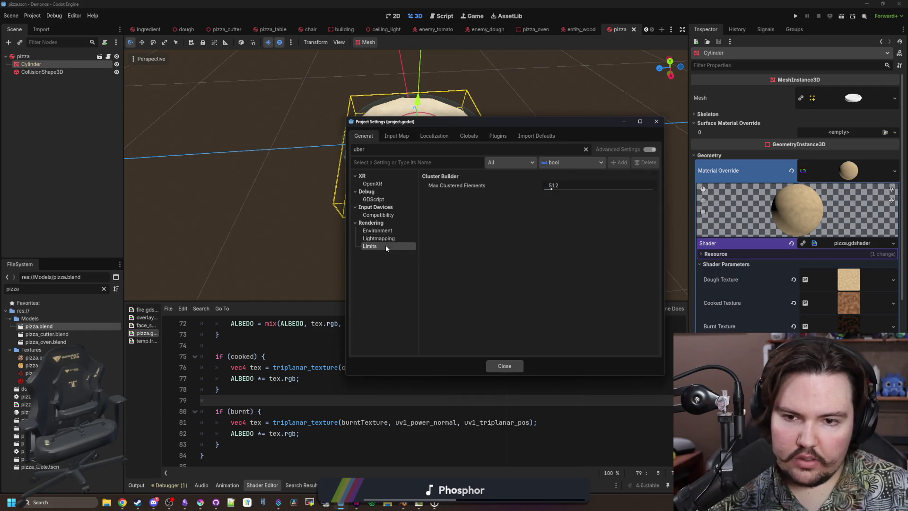
click(386, 184)
- Filter settings by 'shader', review Shader Language and Shader Compiler entries, then close
text(shader)
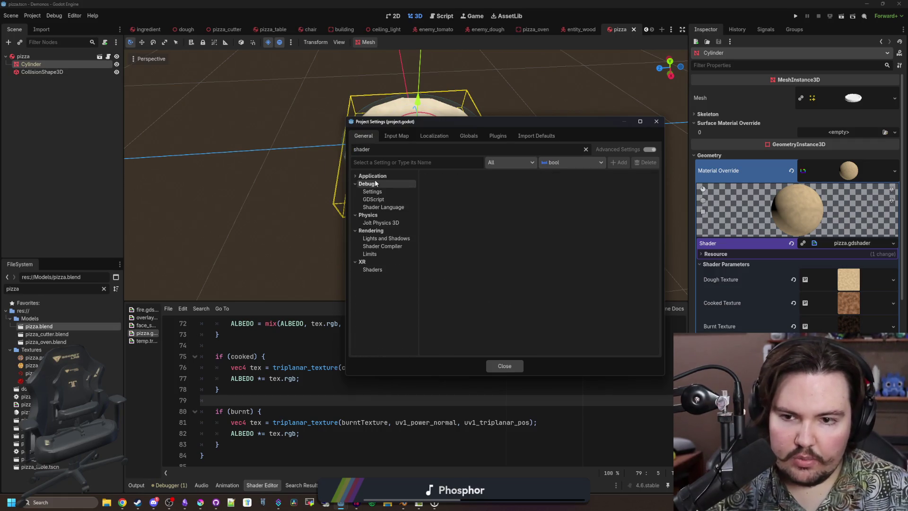
click(377, 184)
click(381, 200)
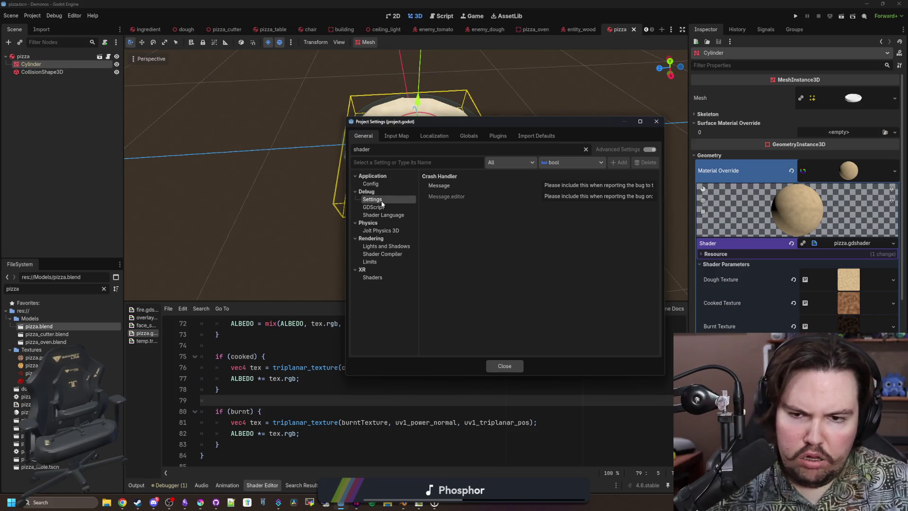
click(381, 207)
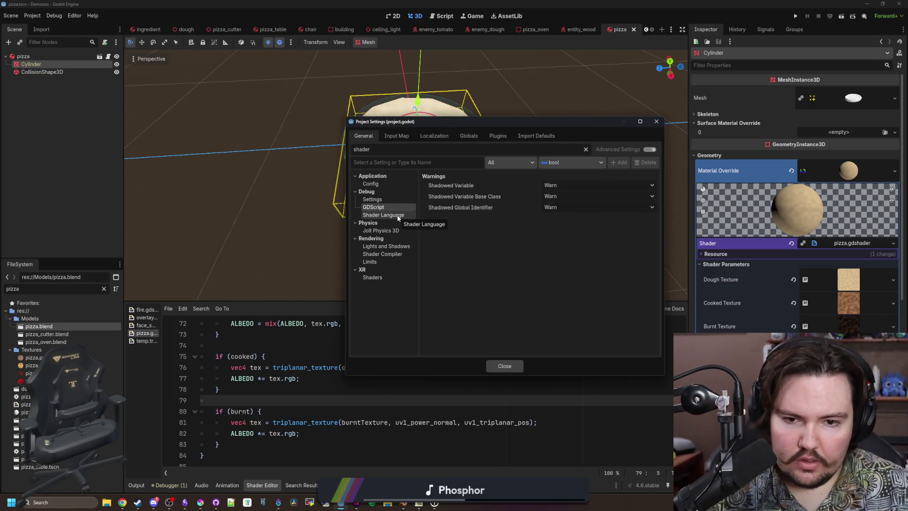
click(398, 216)
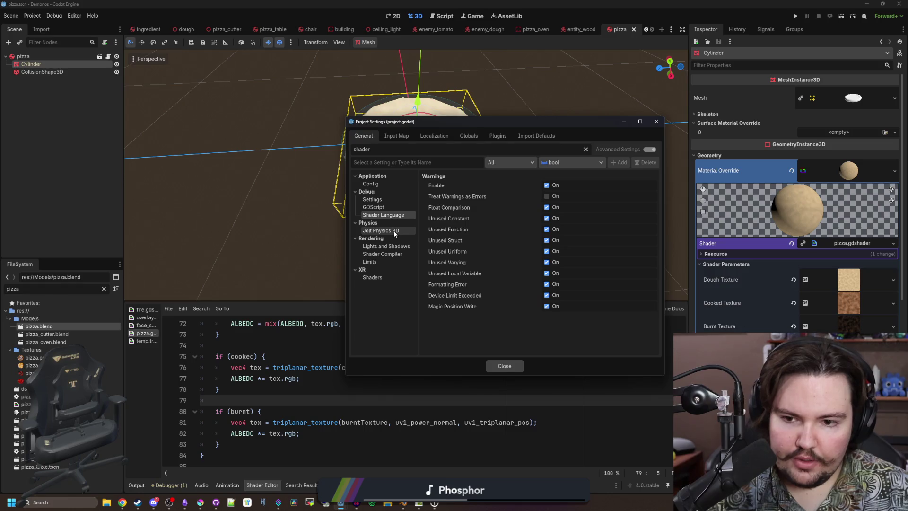
click(394, 230)
click(397, 246)
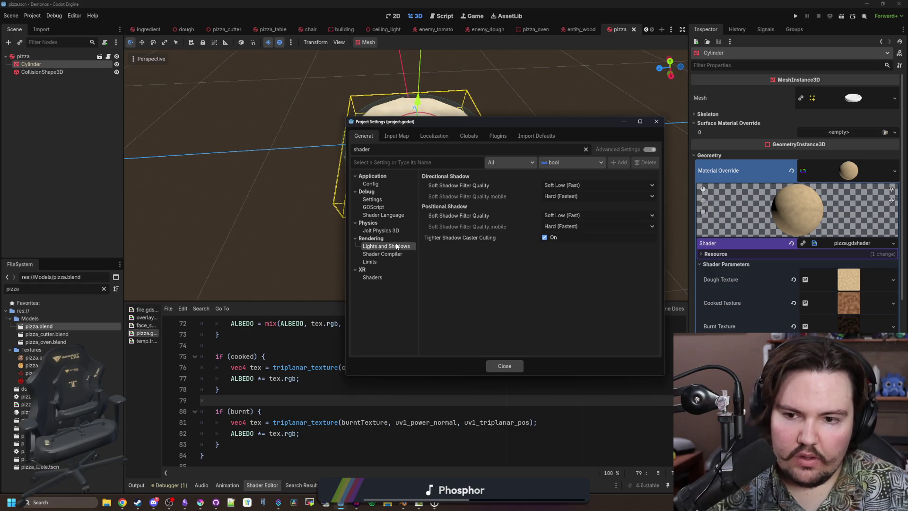
click(396, 254)
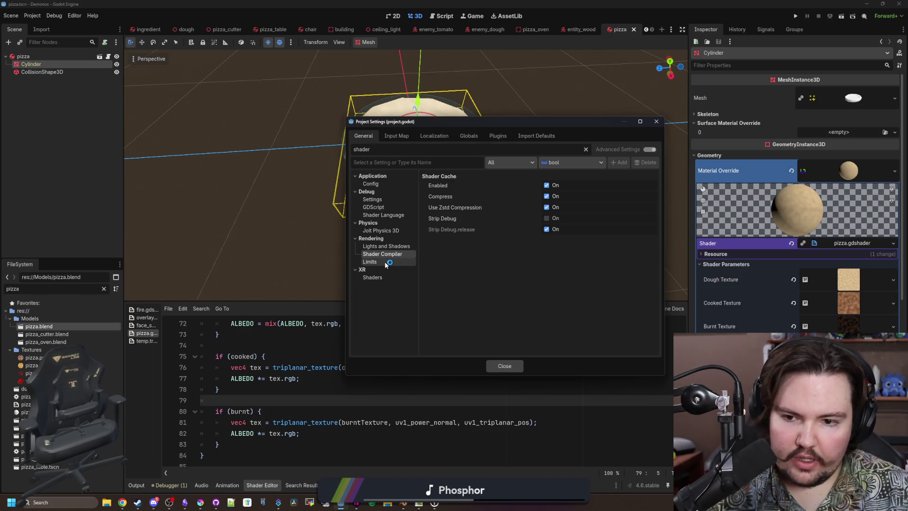
click(369, 262)
click(376, 278)
click(501, 366)
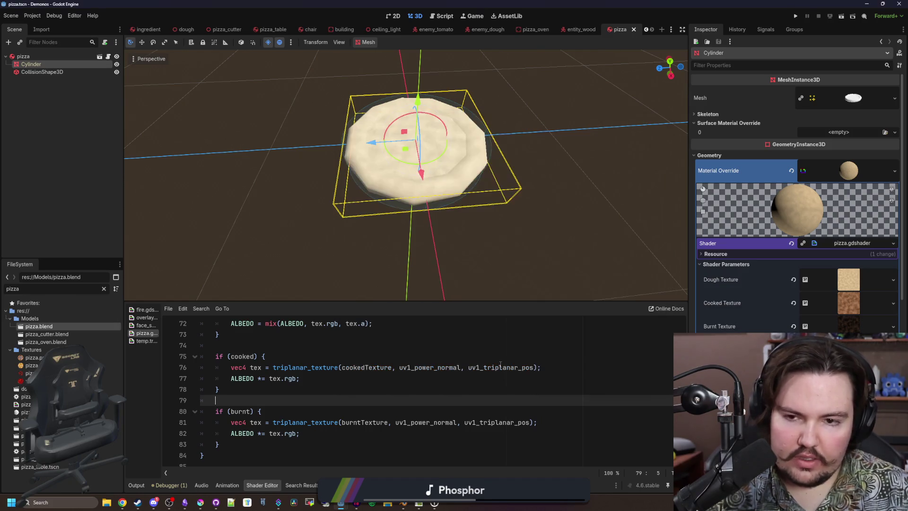
- Filter the FileSystem for 'glob' and open global.gd in the script editor
click(276, 203)
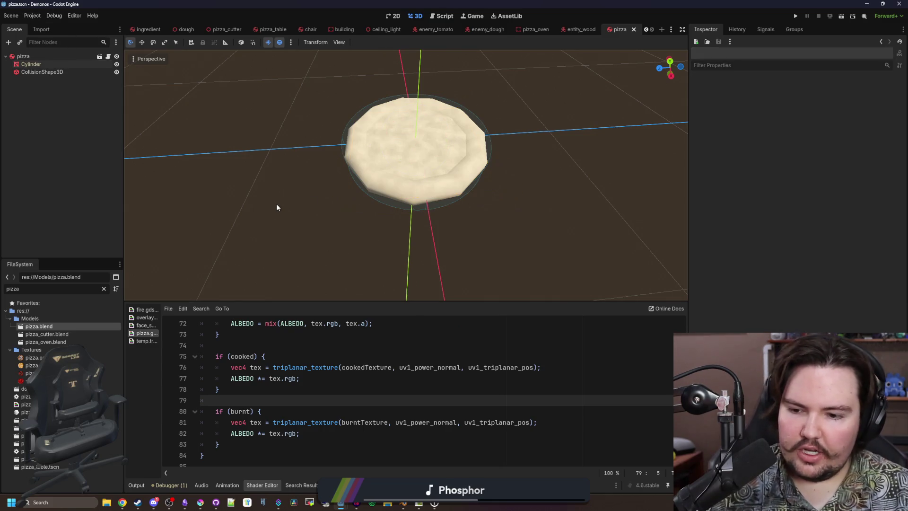
click(104, 288)
text(glob)
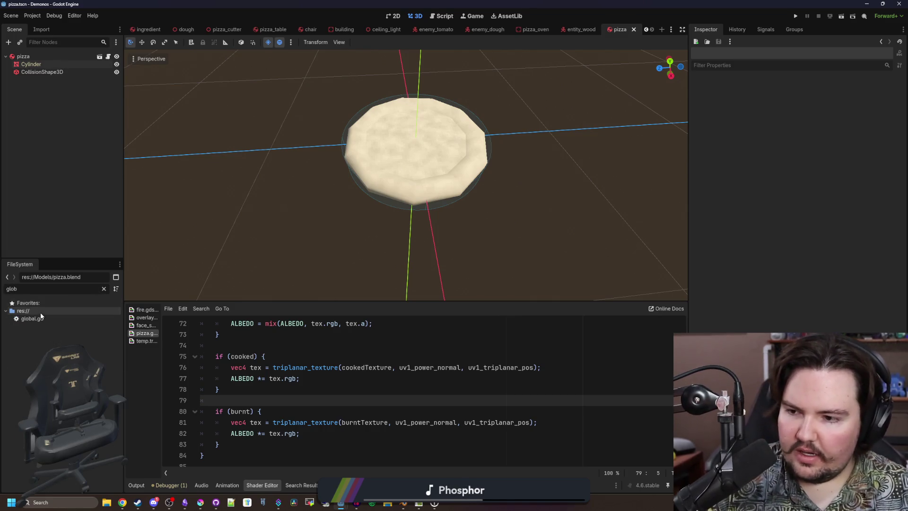
click(35, 319)
double_click(36, 318)
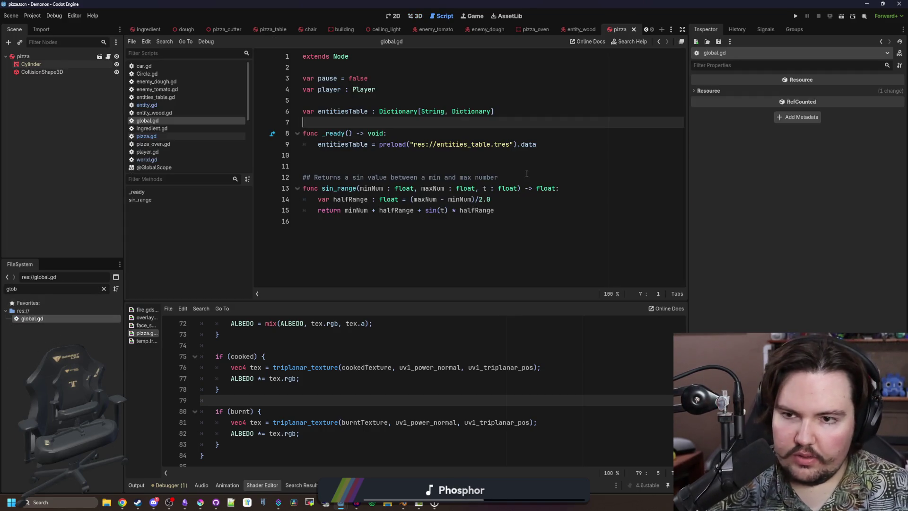
- Add 'var pizzaShader = preload("res://pizza.tres")' in _ready and save global.gd
click(589, 149)
key(Return)
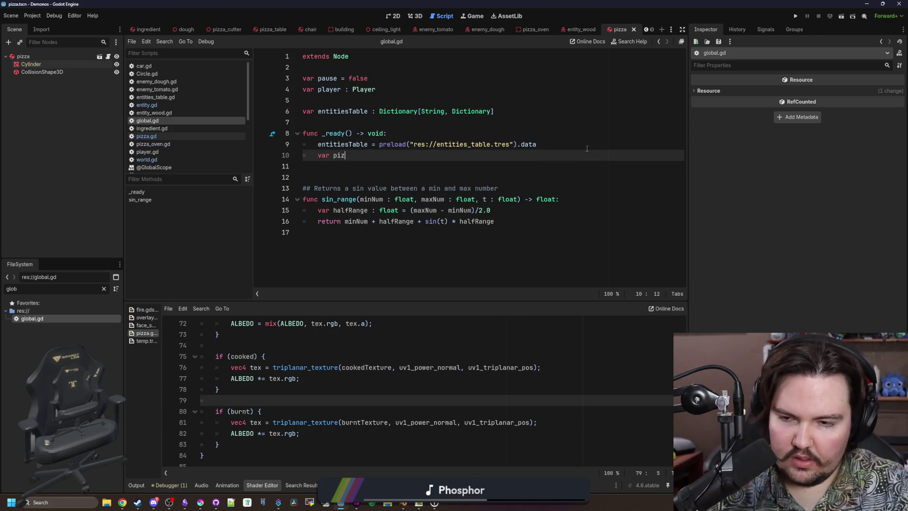
text(d("pizza)
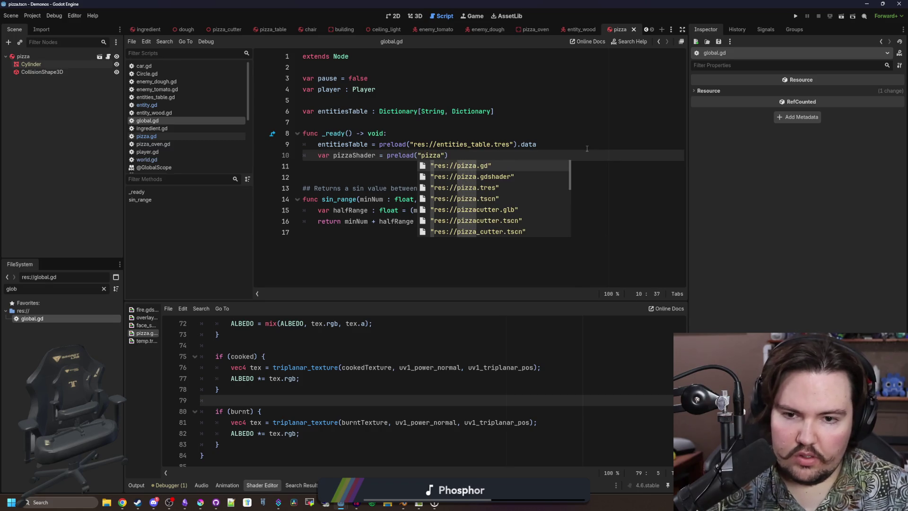
key(Down)
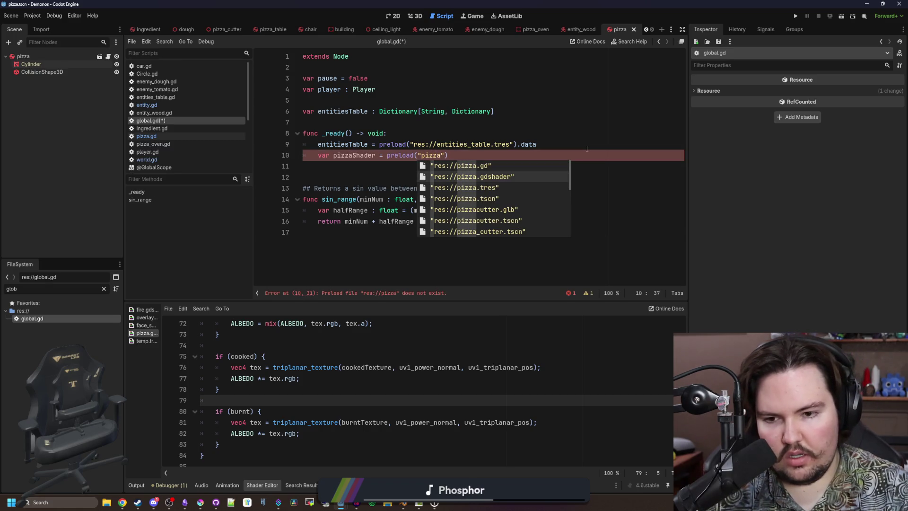
key(Down)
key(Down)
key(Down)
key(Down)
key(Down)
key(Up)
key(Up)
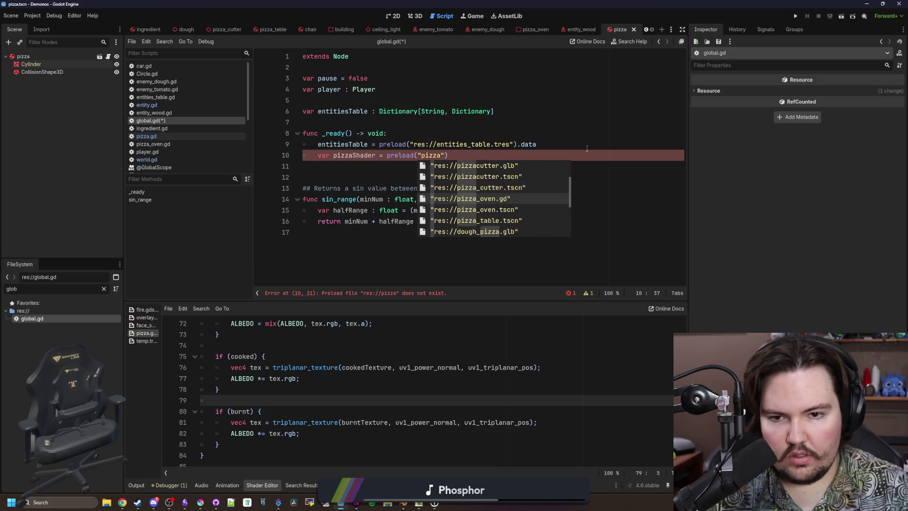
key(Up)
key(Up)
key(Up)
key(Up)
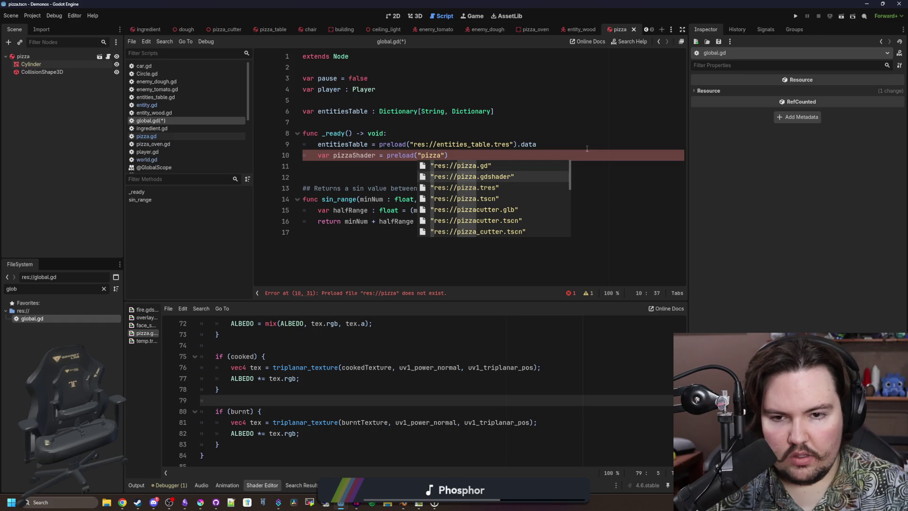
key(Down)
key(Return)
ctrl+click(450, 155)
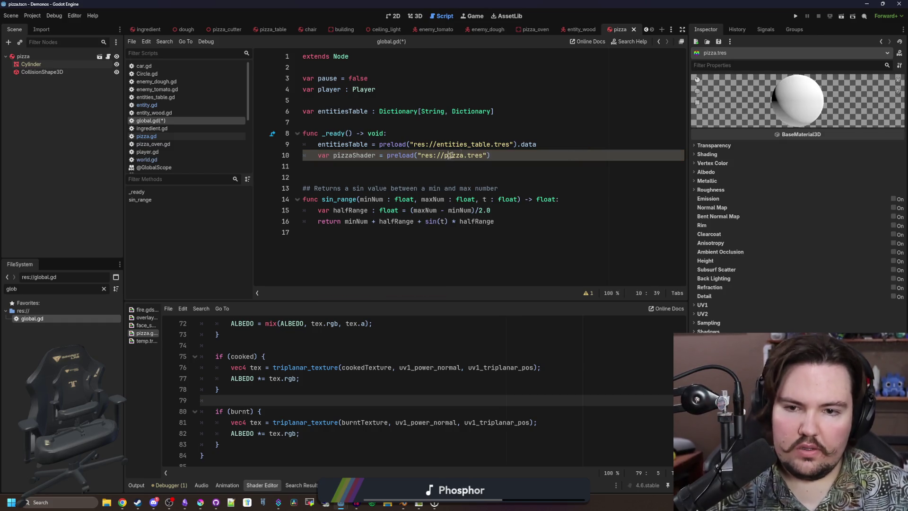
click(505, 132)
key(ctrl+s)
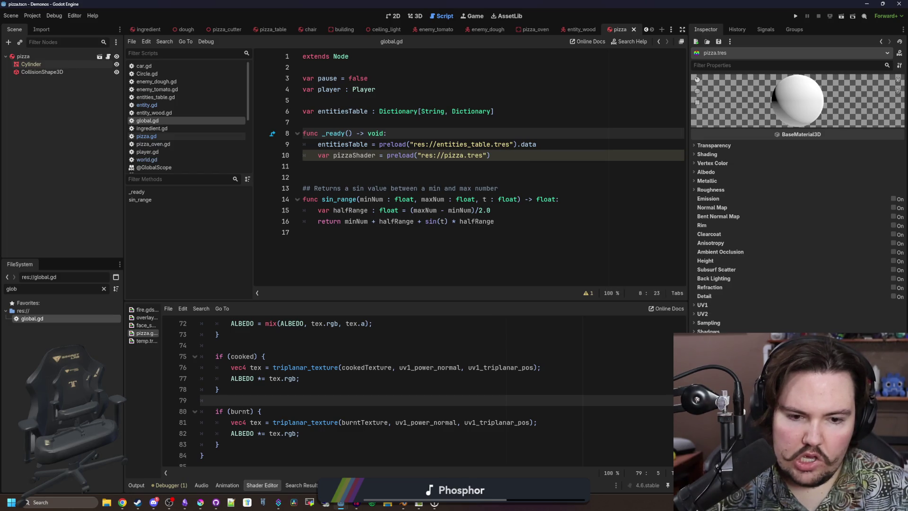
- Save the Cylinder's material override as pizza_material.tres in res://Textures
click(32, 64)
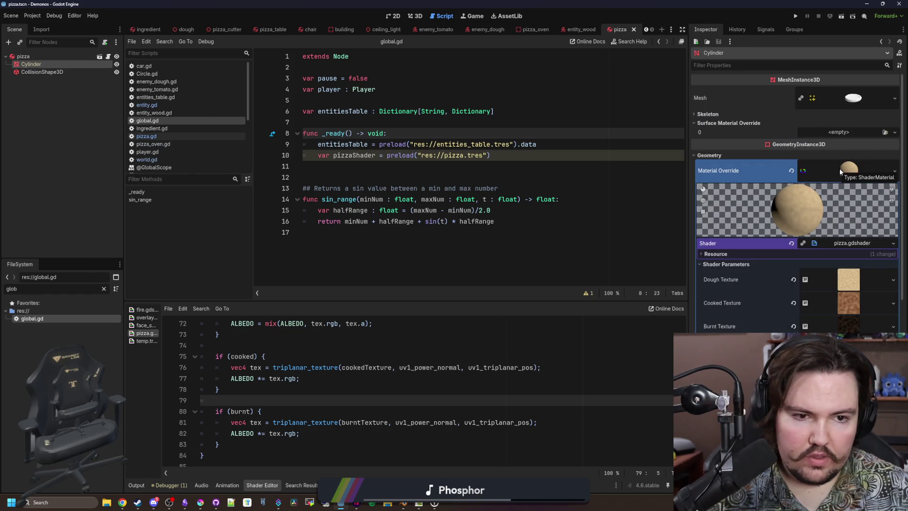
click(839, 168)
click(894, 170)
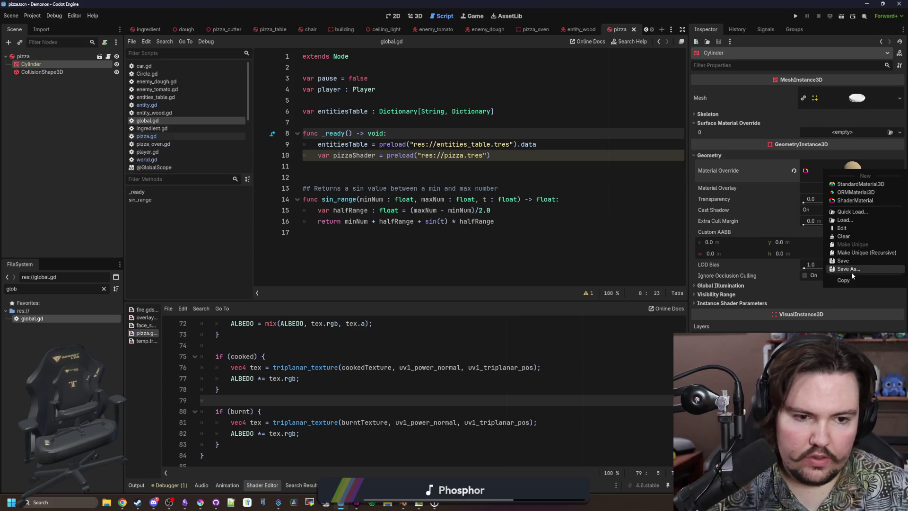
click(852, 269)
text(pizza_material.tres)
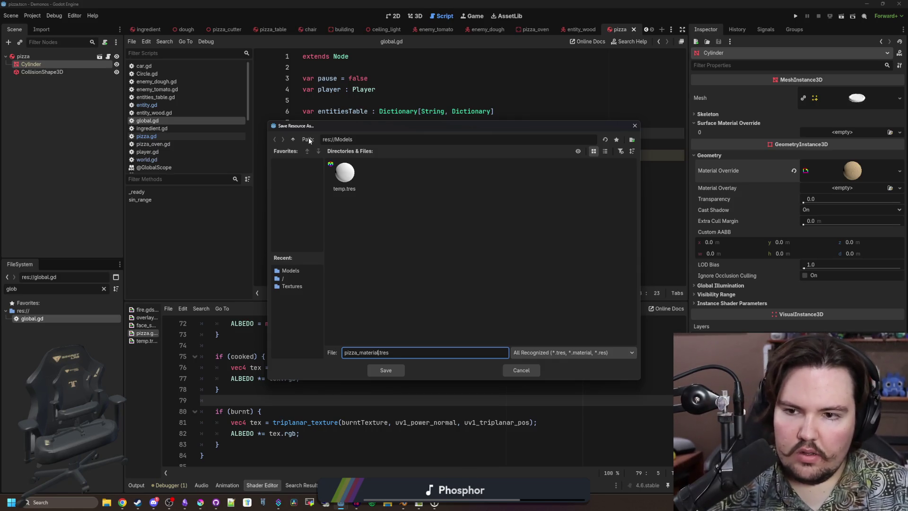
click(294, 139)
double_click(416, 174)
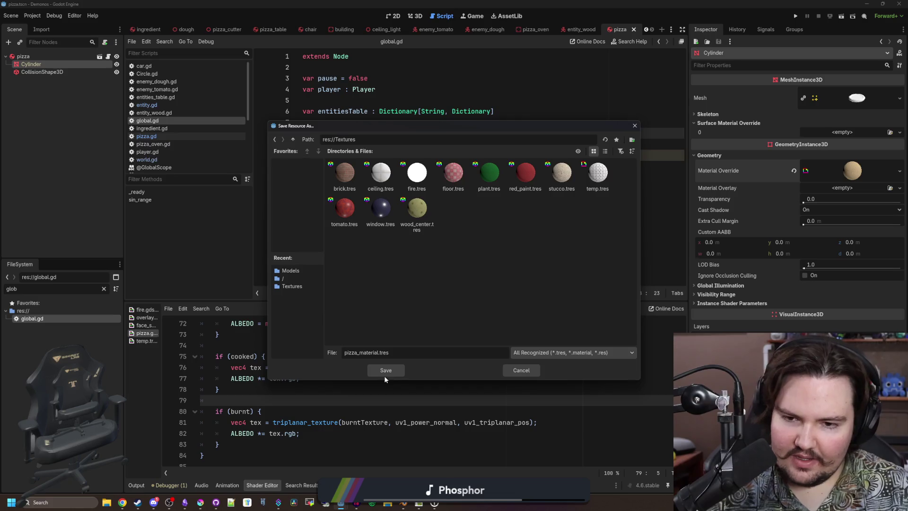
click(384, 375)
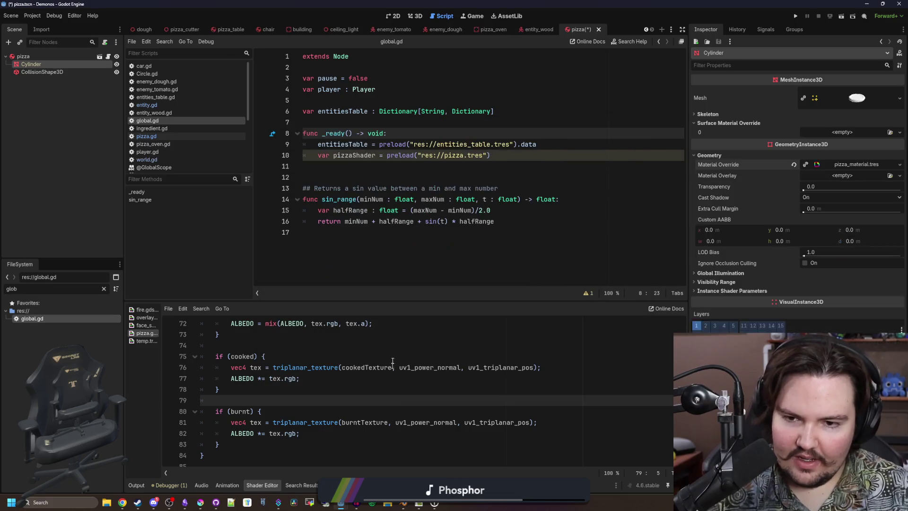
- Change the pizzaShader preload path to res://Textures/pizza_material.tres and save global.gd
click(464, 155)
key(BackSpace)
text(a)
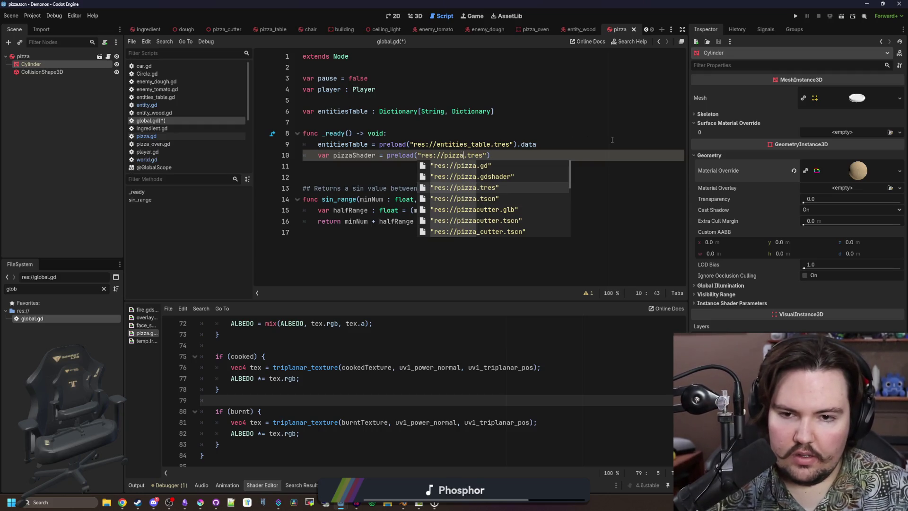
key(Down)
key(Down)
key(Down)
key(Down)
key(Down)
key(Down)
key(Return)
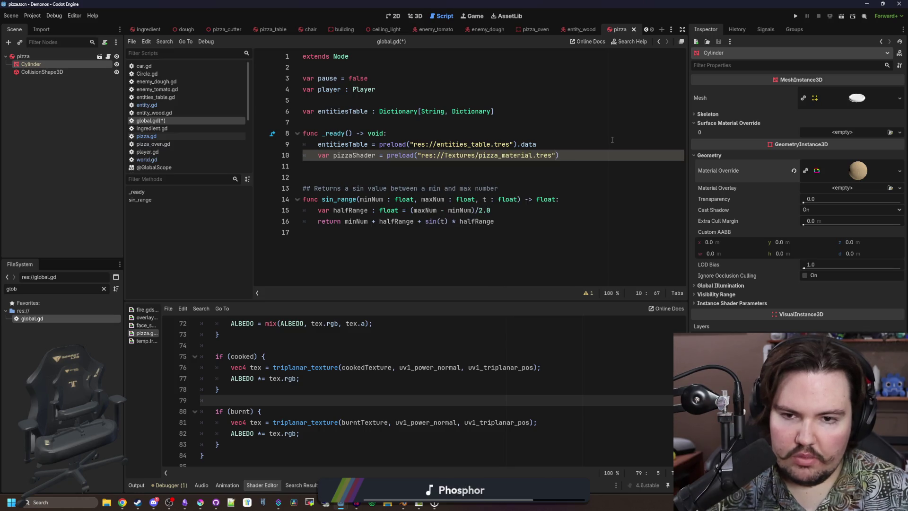
key(Up)
key(Up)
key(ctrl+s)
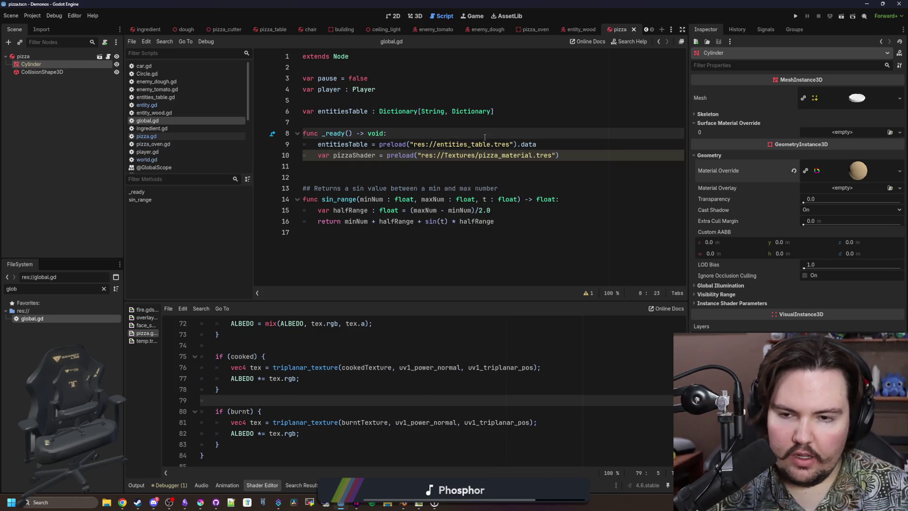
key(Up)
key(ctrl+s)
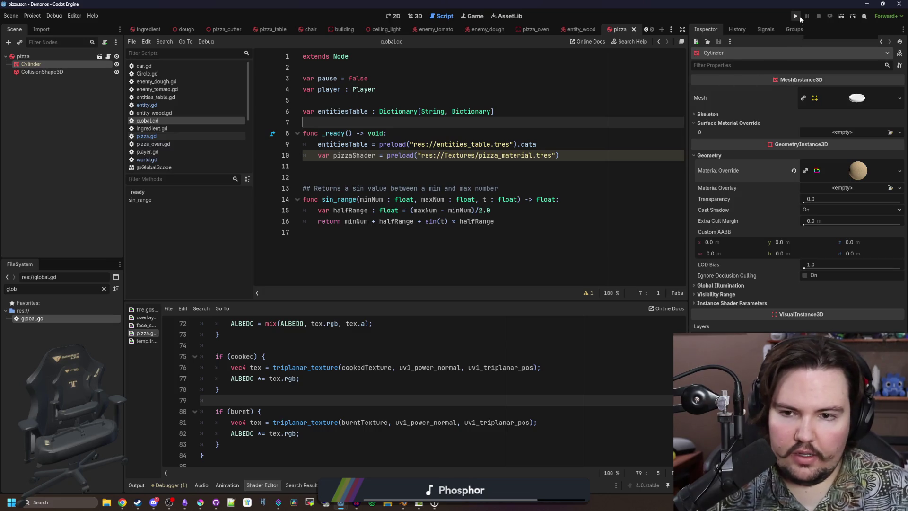
- Playtest to see the pizza base in the oven, then open pizza.gd from the pizza root
click(800, 16)
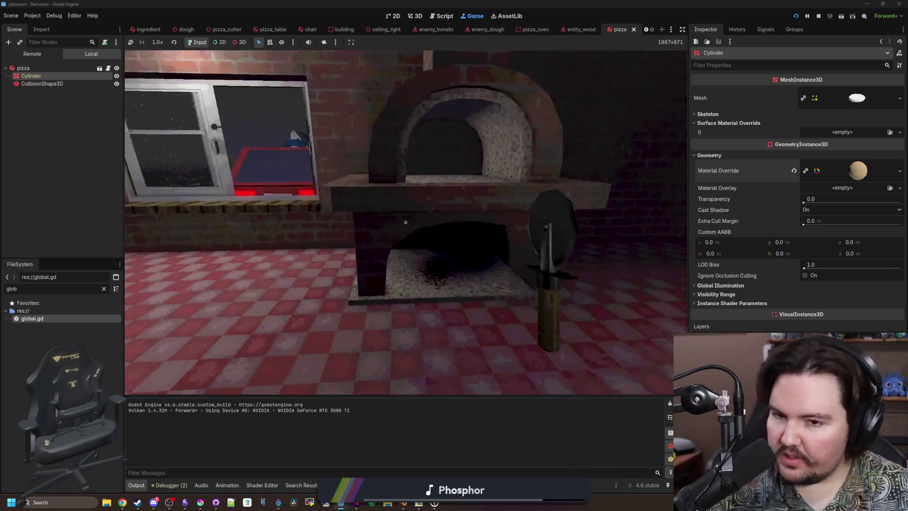
mouse_move(405, 222)
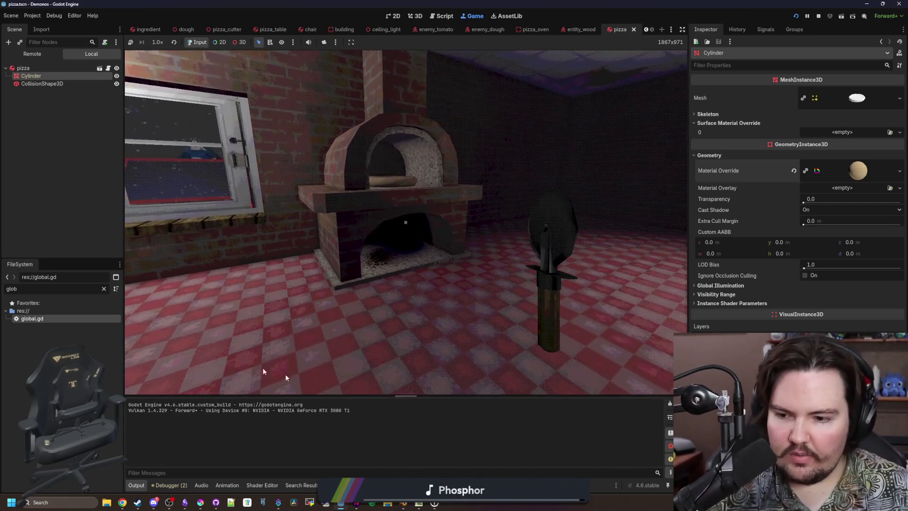
click(71, 192)
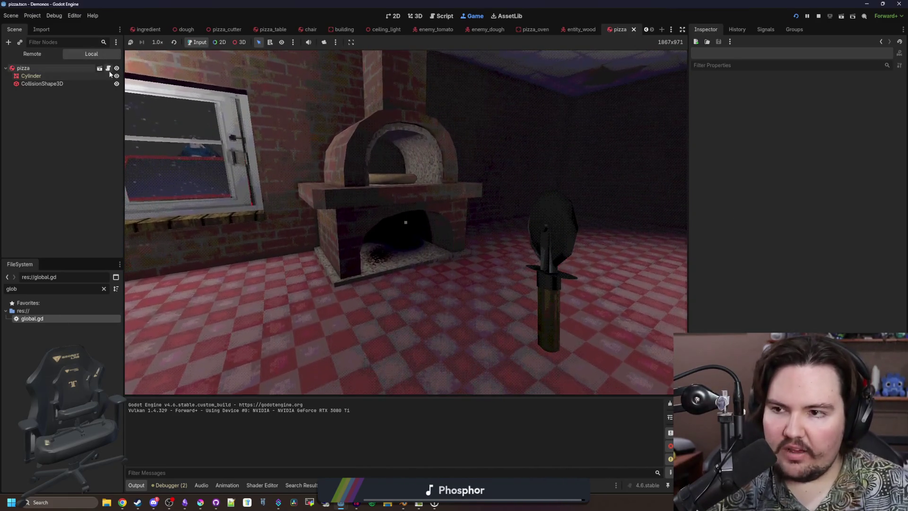
click(108, 68)
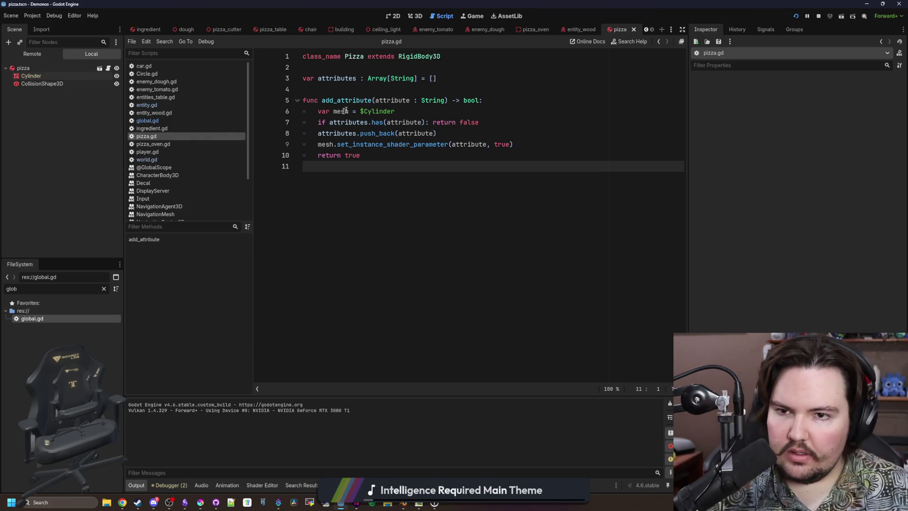
- Declare 'var cookedLevel : float = 0.0' below the attributes variable in pizza.gd and save
click(354, 89)
key(Return)
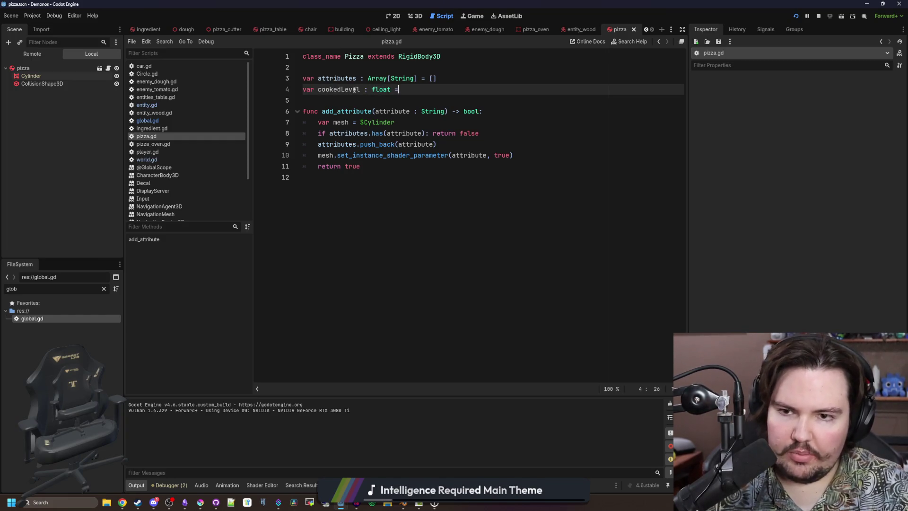
text( 0.0)
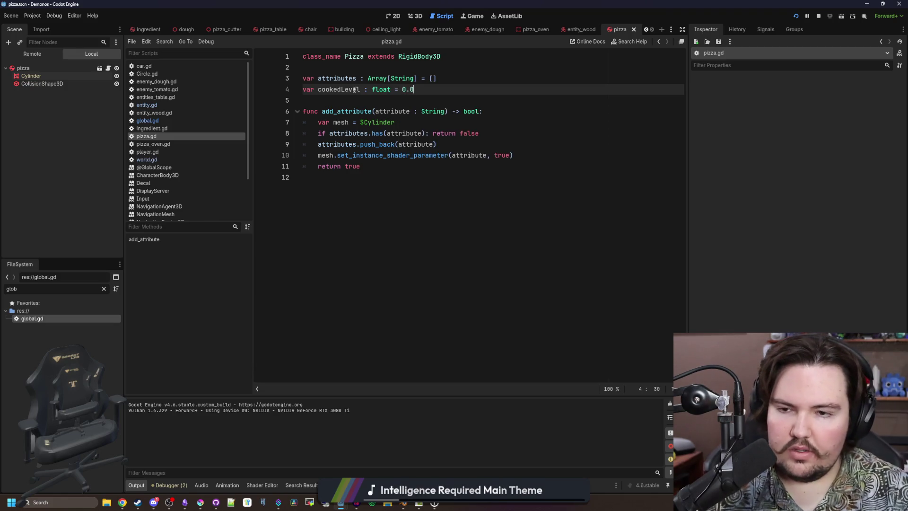
click(389, 202)
key(ctrl+s)
click(372, 100)
key(ctrl+s)
key(ctrl+s)
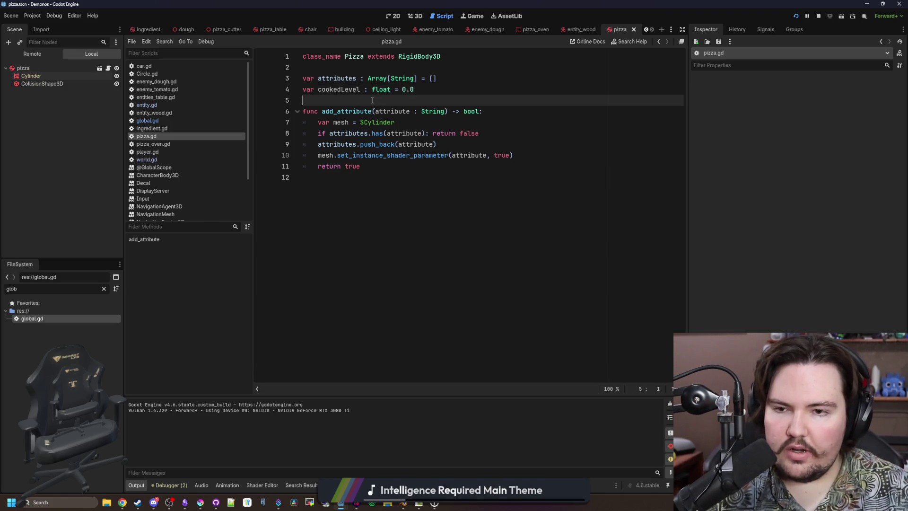
click(389, 202)
key(ctrl+s)
click(432, 87)
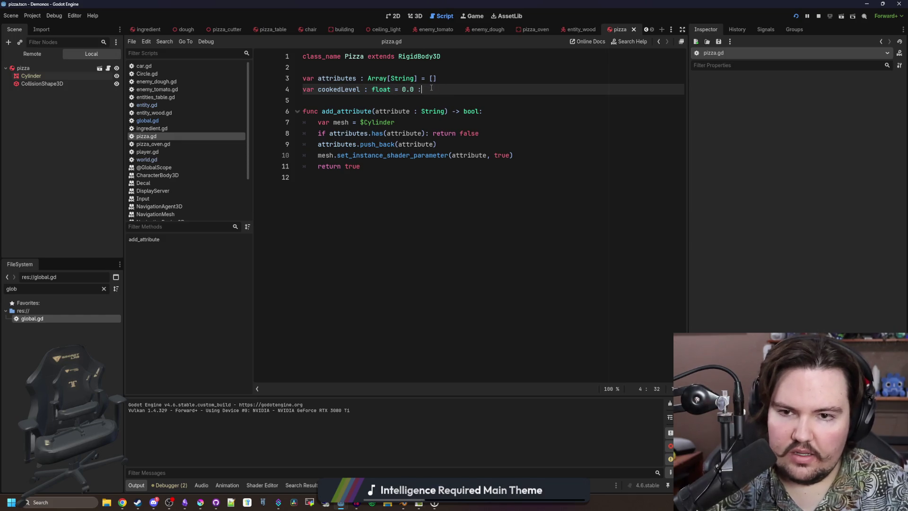
- Give cookedLevel a set(val) block that adds the 'cooked' attribute when val exceeds 1.0
key(Return)
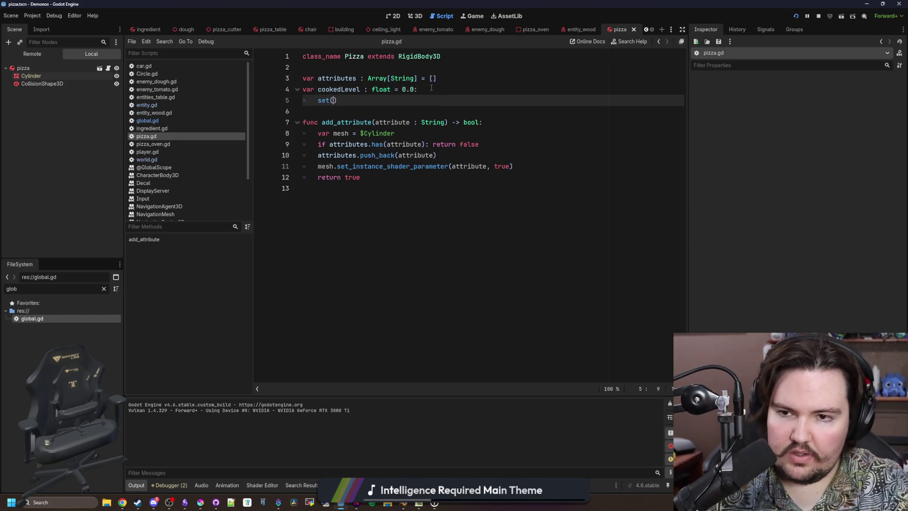
text(:)
key(Return)
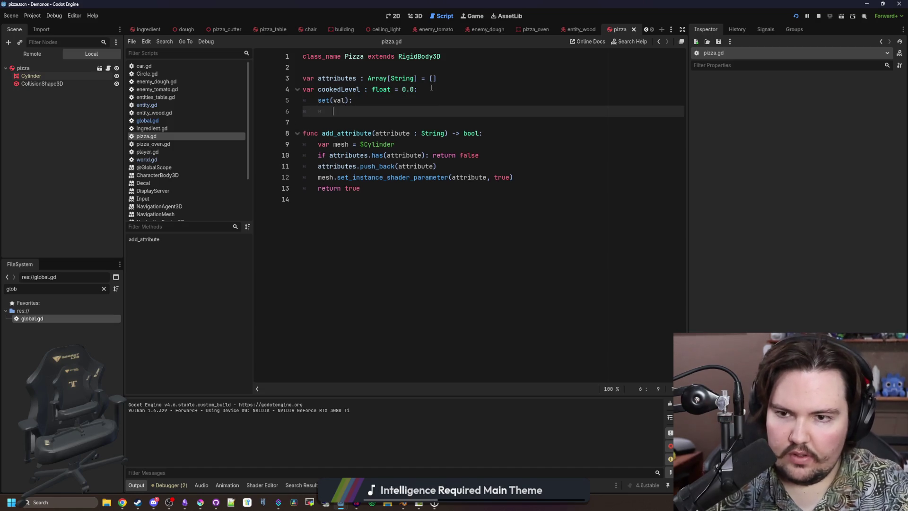
text(> 1.0:)
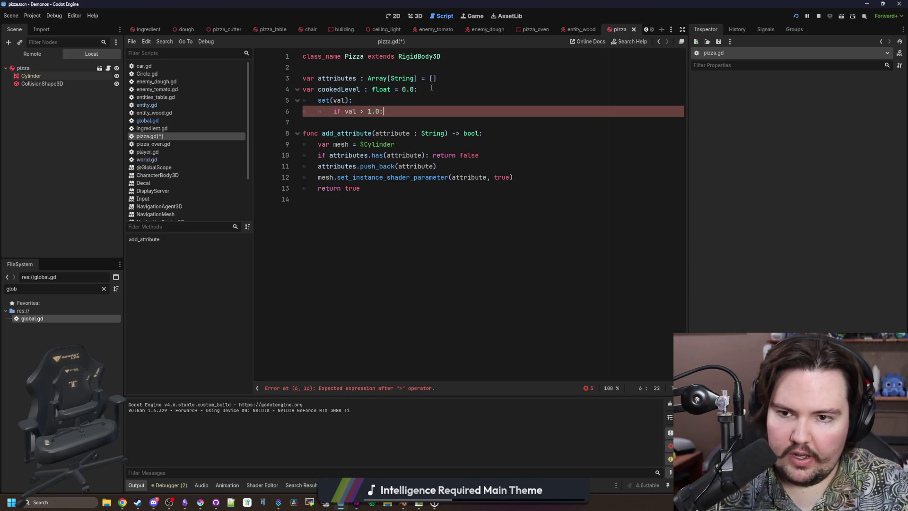
key(Return)
text(add_)
key(Return)
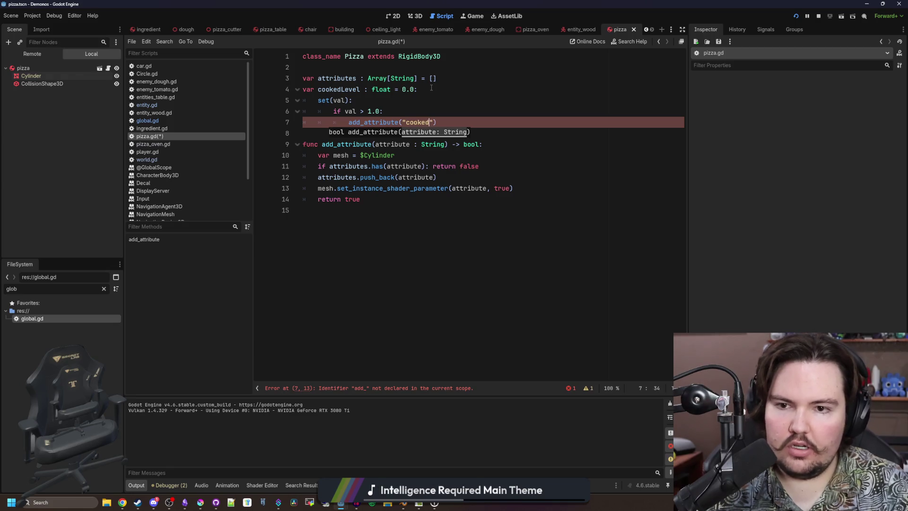
click(471, 99)
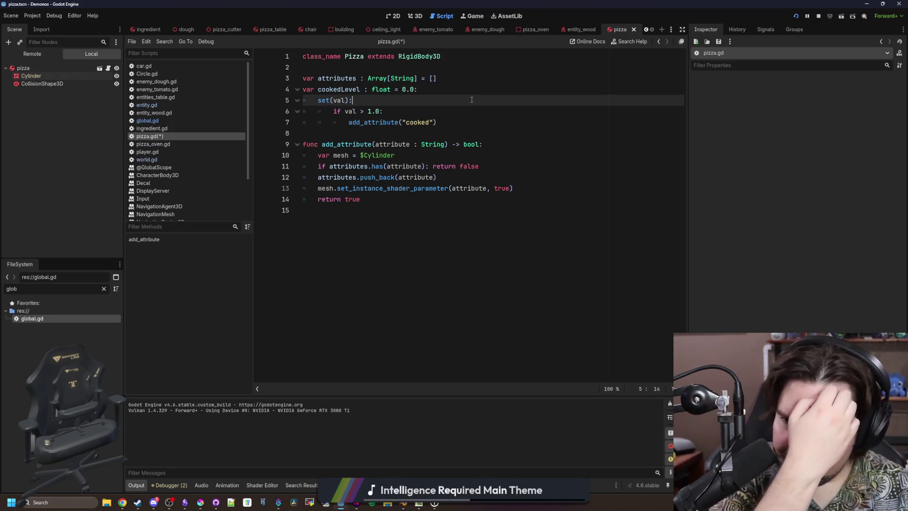
click(465, 124)
- Add a second check adding 'burnt' when val exceeds 2.0, save, and open pizza_oven.gd
key(Return)
key(ctrl+s)
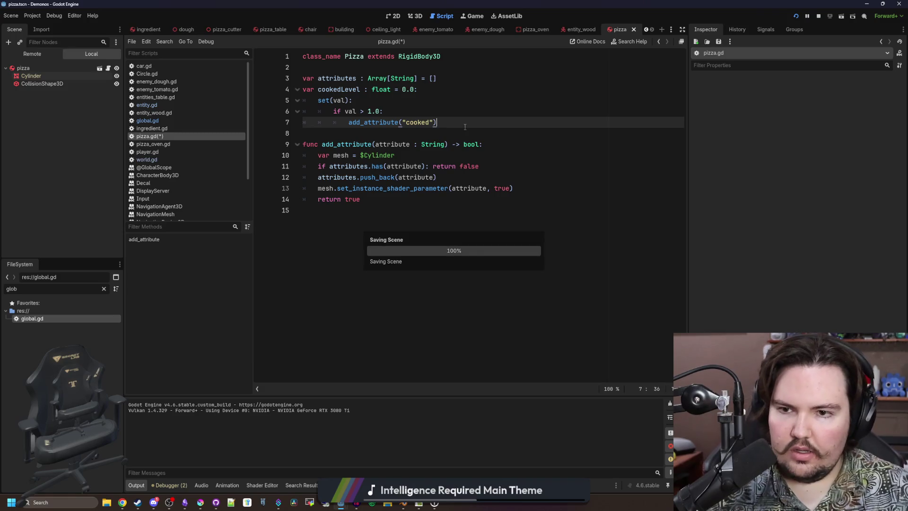
text(if v)
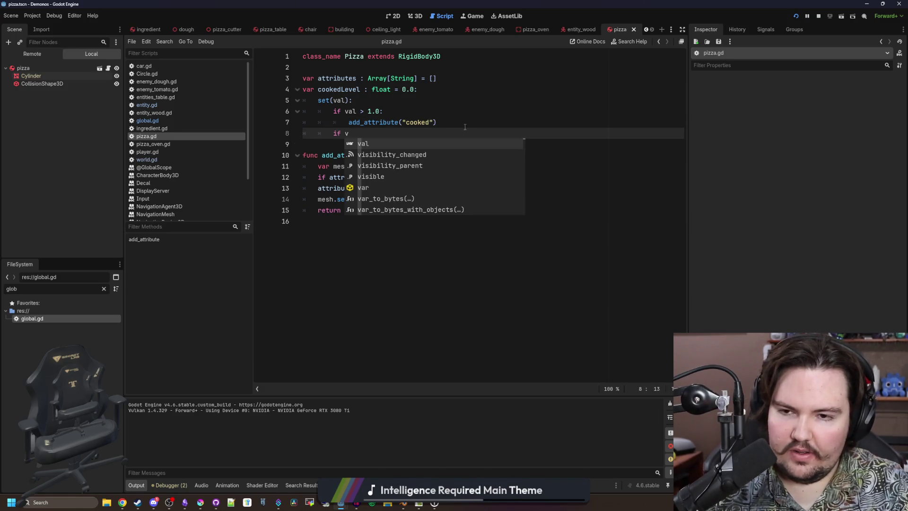
text(al > 2.0)
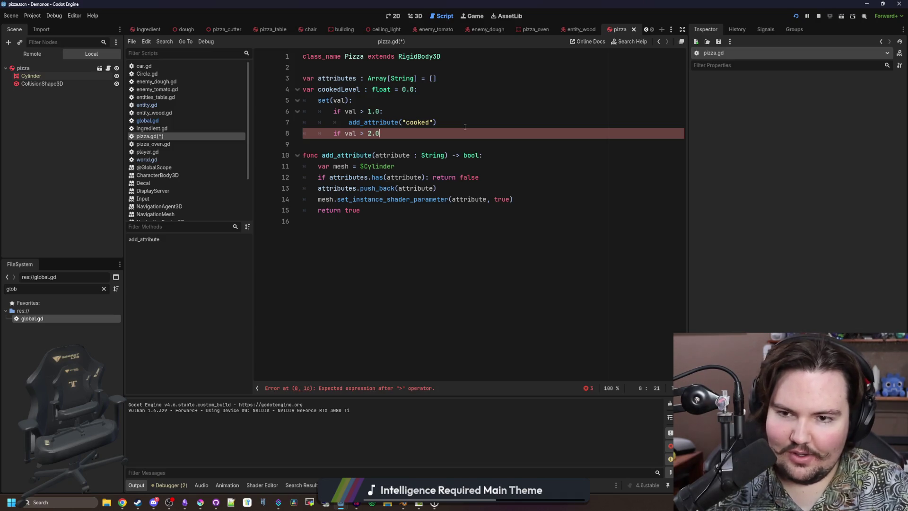
text(:)
key(Return)
text(add_att)
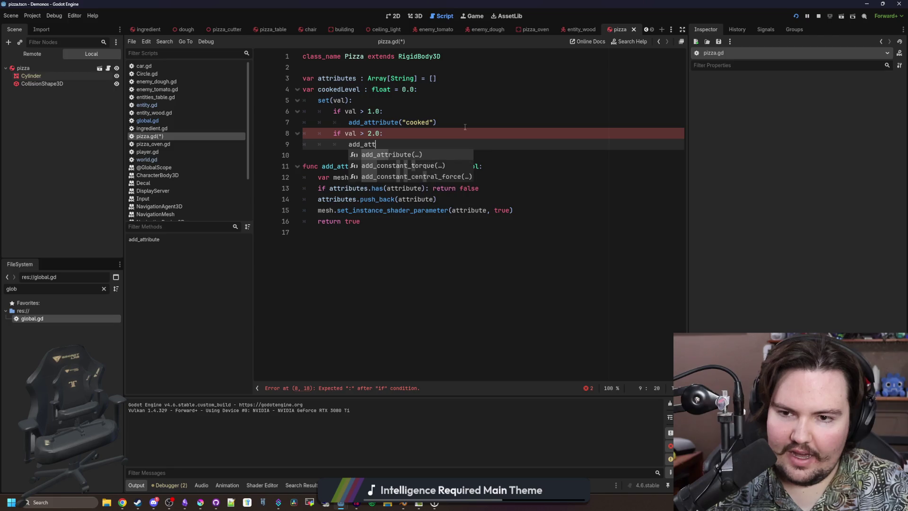
key(Return)
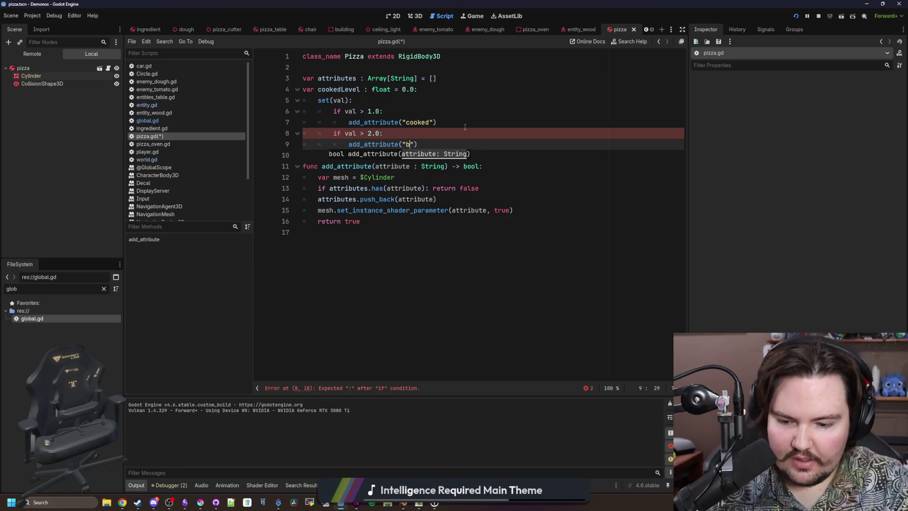
click(465, 127)
key(Down)
click(378, 90)
click(378, 100)
key(ctrl+s)
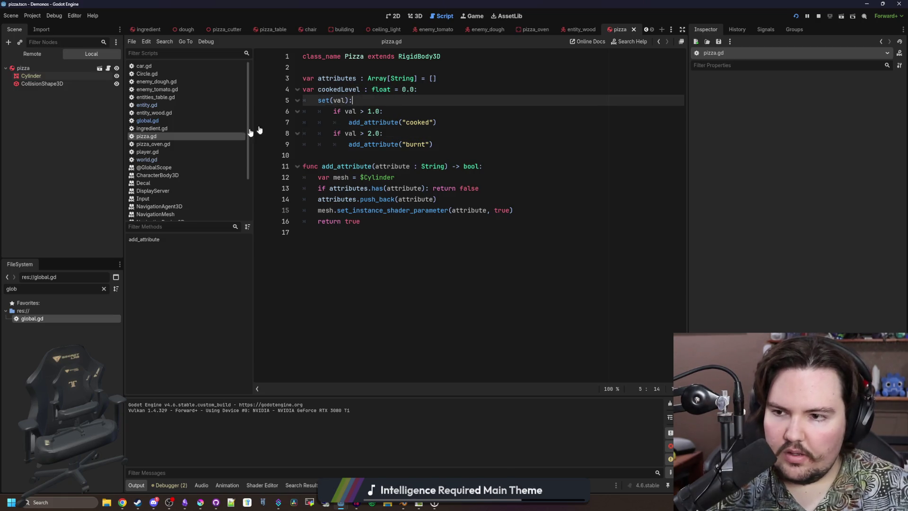
click(172, 144)
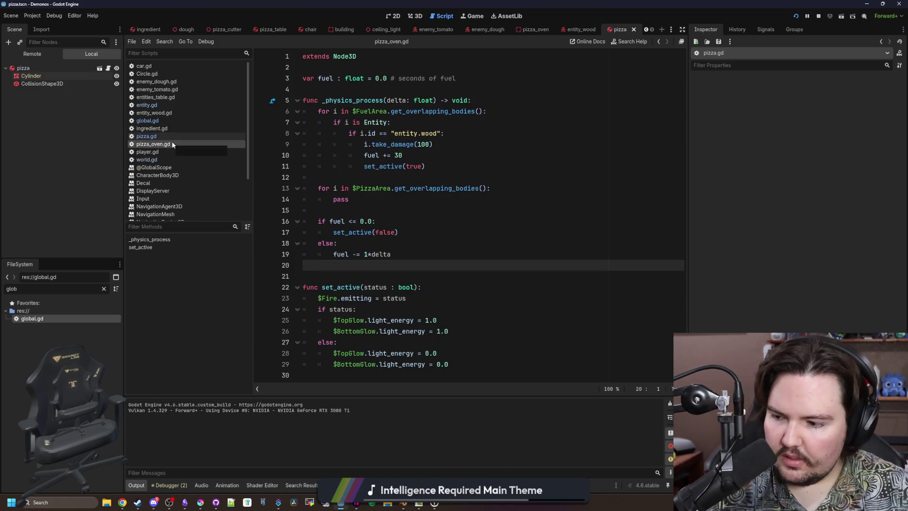
- Replace 'pass' in the PizzaArea loop with 'if i is Pizza: i.cookedLevel += 0.1*delta'
click(457, 189)
click(456, 201)
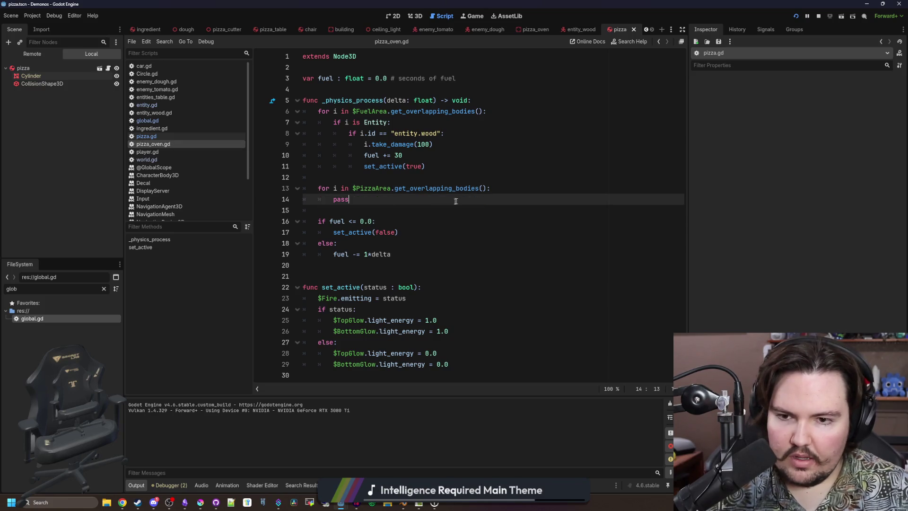
double_click(355, 202)
key(BackSpace)
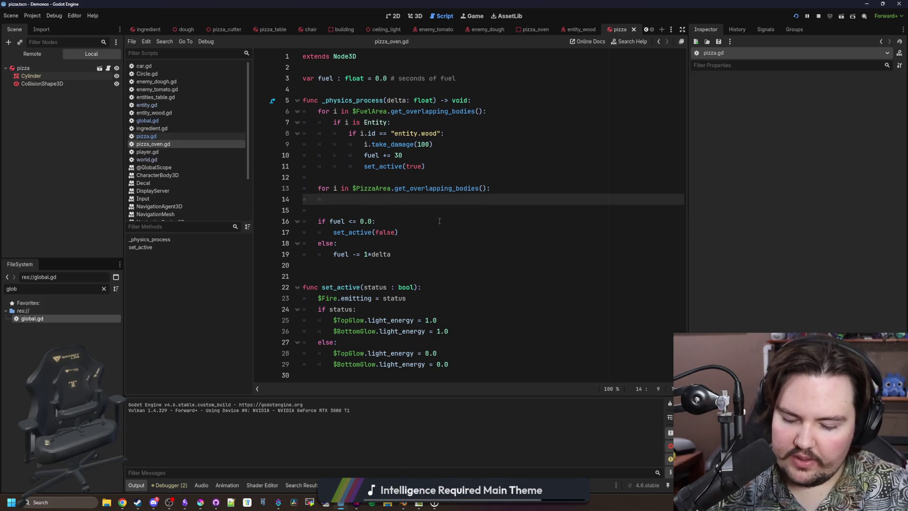
text(if i is Pizza:)
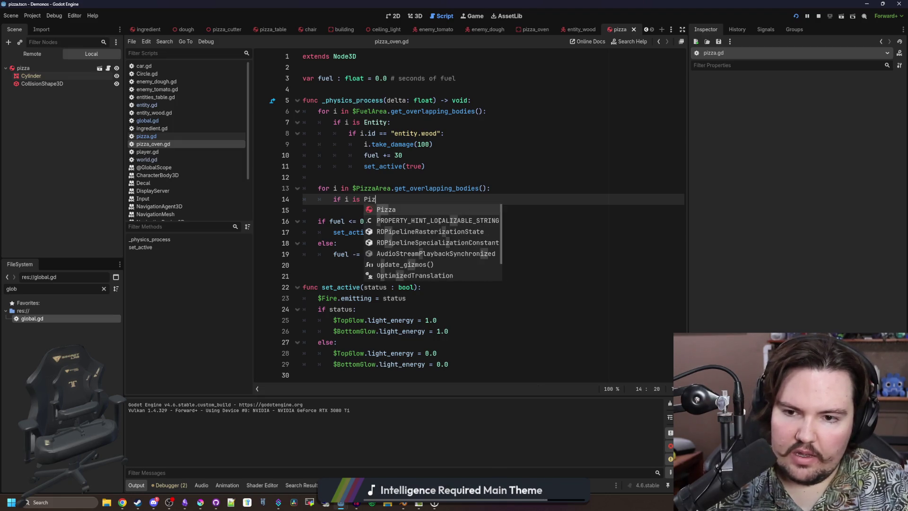
key(Return)
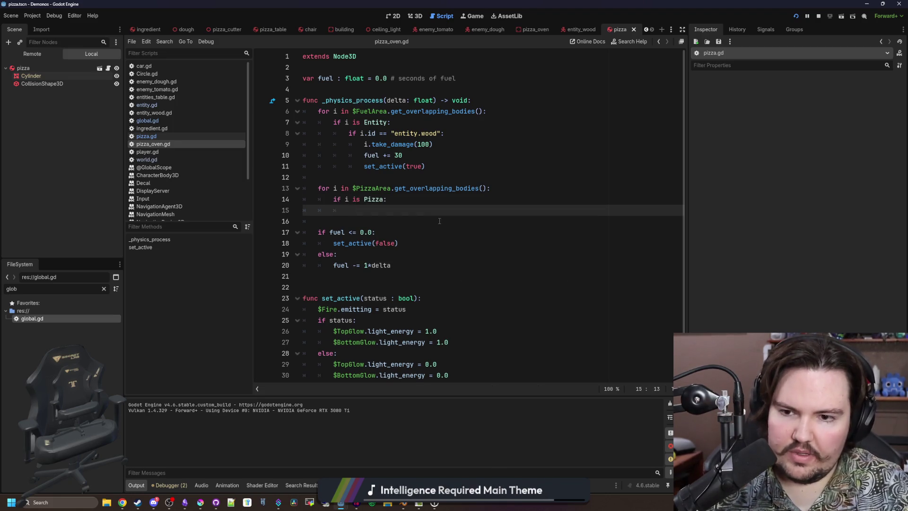
text(i.cookedLevel +=)
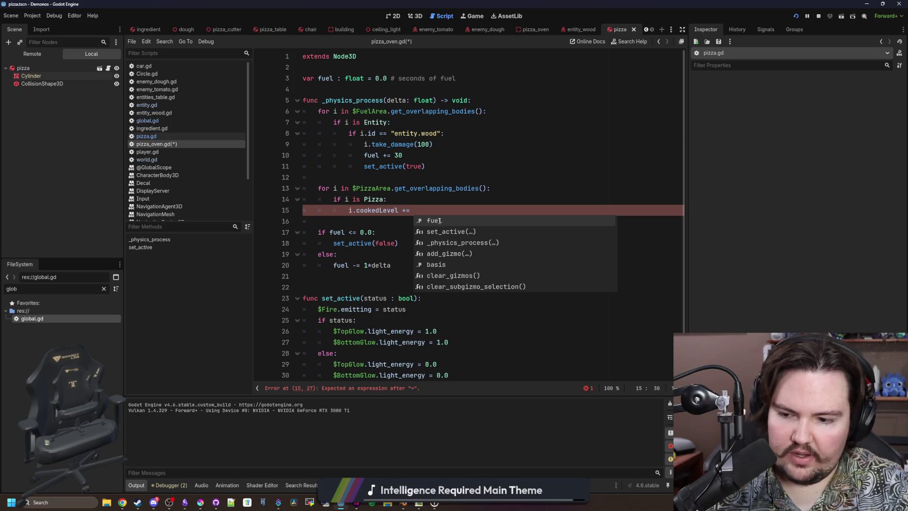
text(0.5)
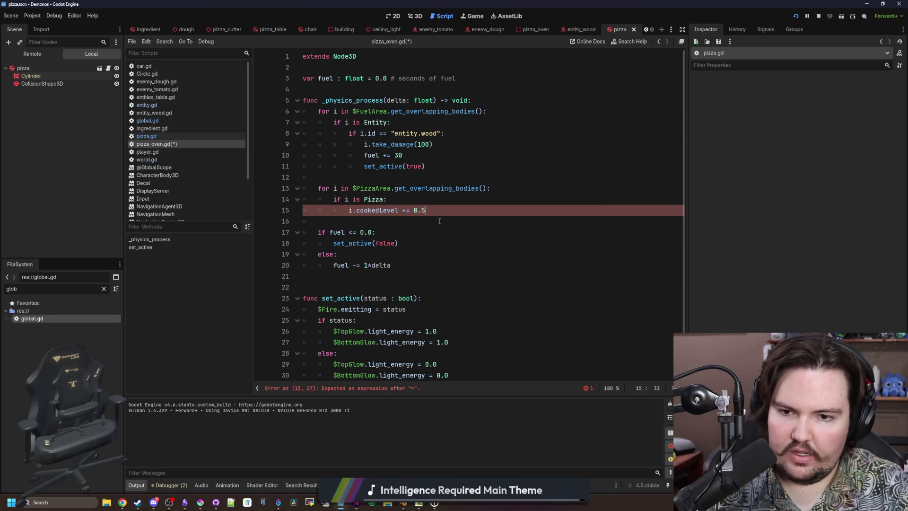
key(BackSpace)
text(1*delta)
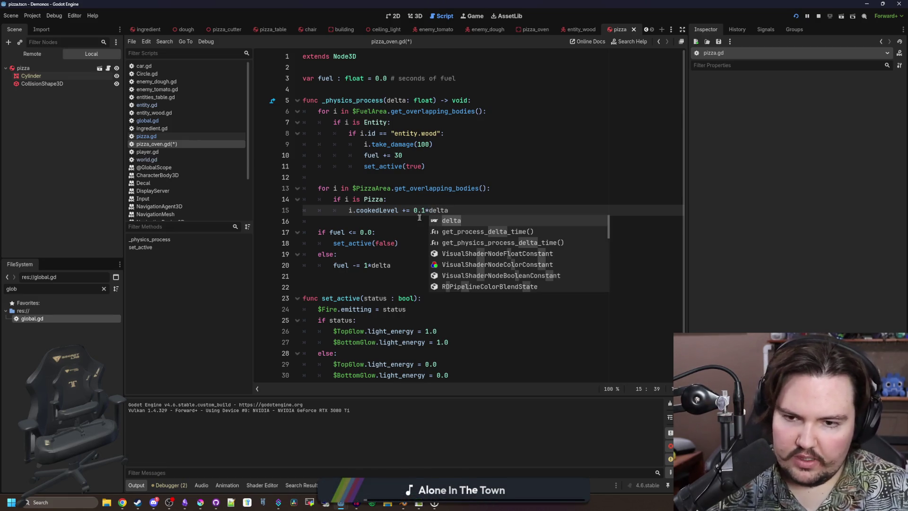
- Save the oven script and run the project
key(ctrl+s)
click(435, 200)
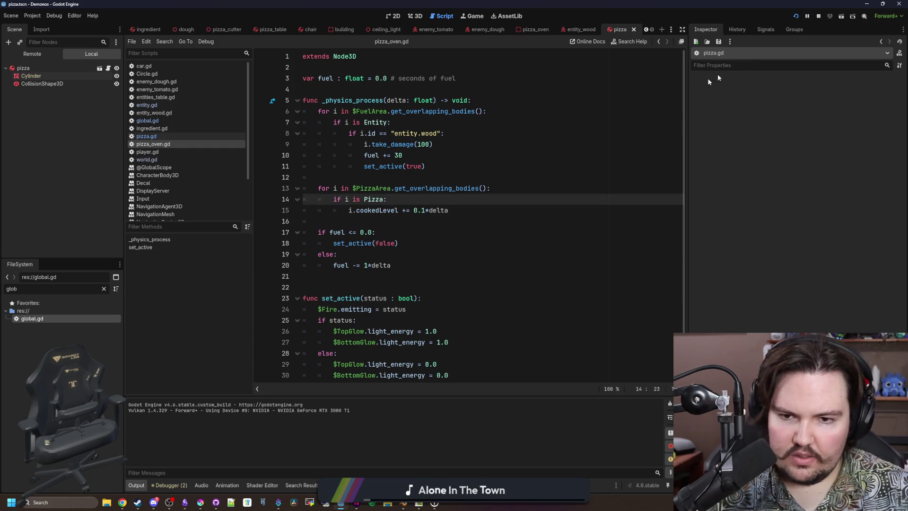
click(796, 16)
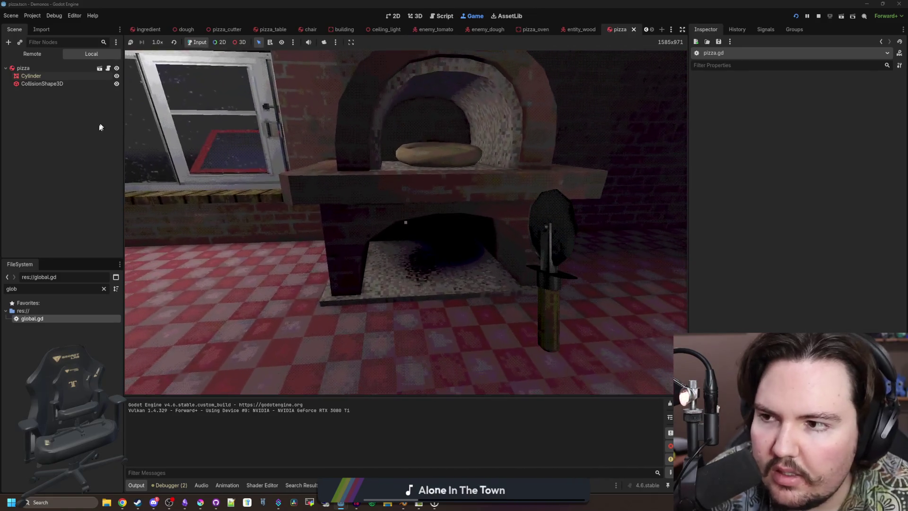
- Switch to the pizza_oven scene tab
click(534, 29)
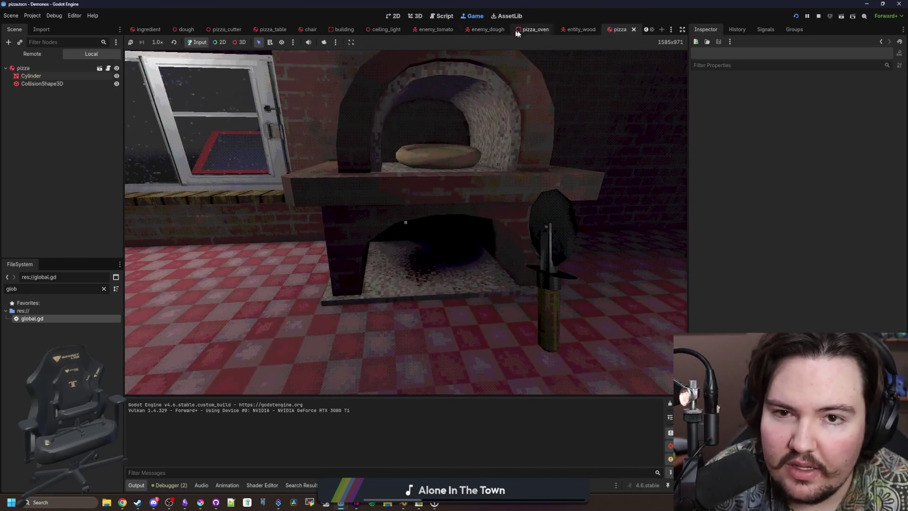
- Set PizzaArea to detect collision mask 3 instead of layer and mask 1, and save the scene
click(39, 100)
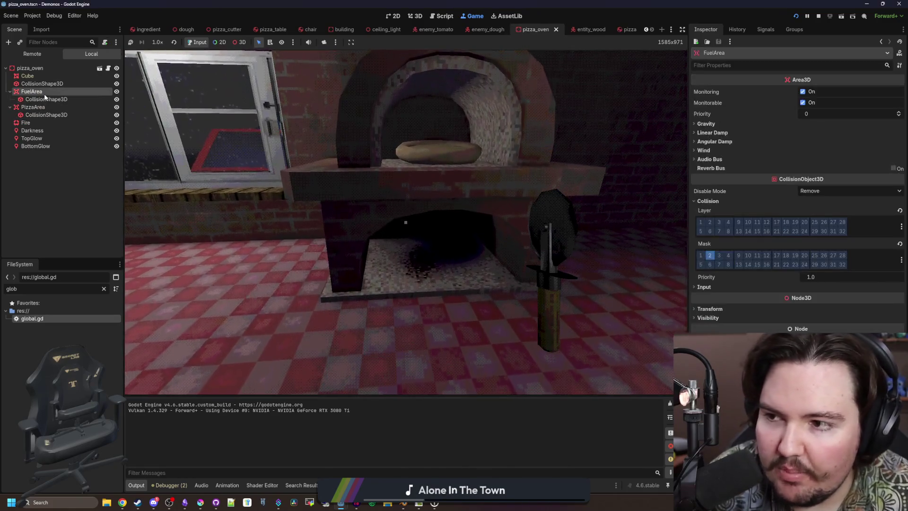
click(39, 106)
click(712, 200)
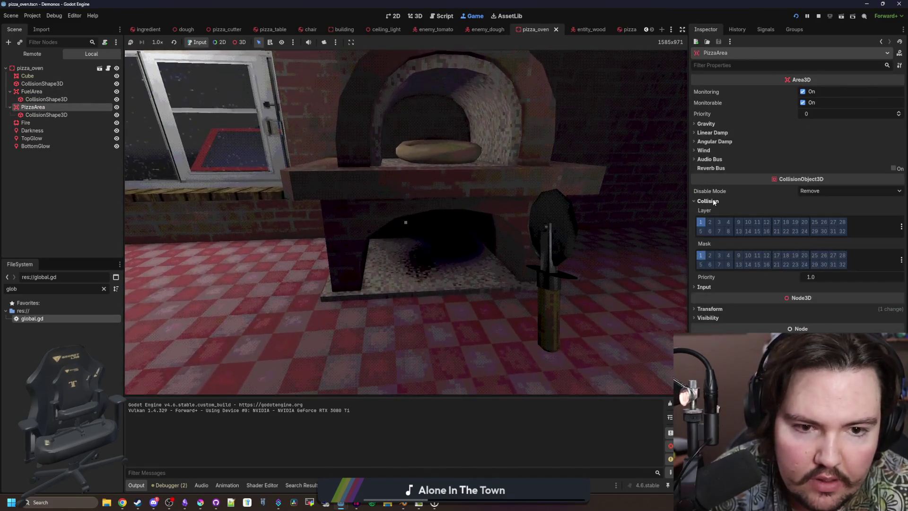
click(700, 222)
click(701, 255)
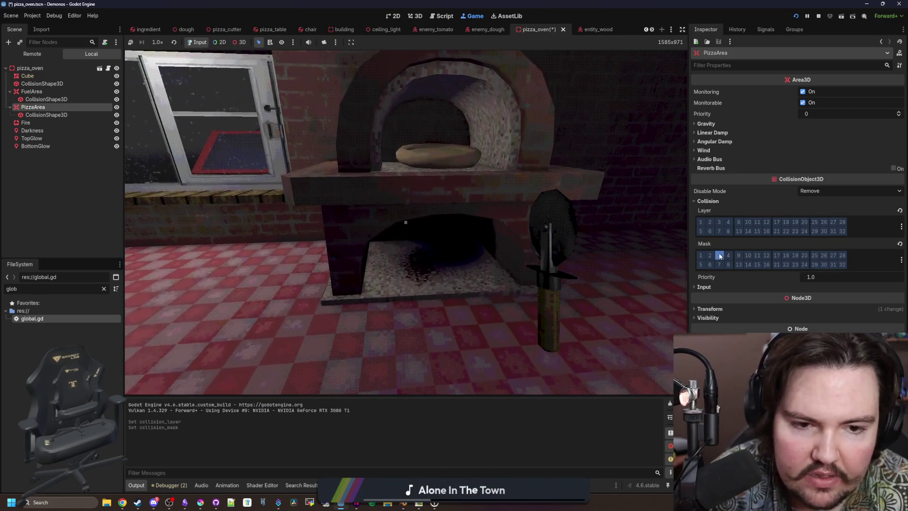
click(719, 255)
key(ctrl+s)
- Walk to the oven in the running game to check the pizza, then open pizza_oven.gd
click(359, 246)
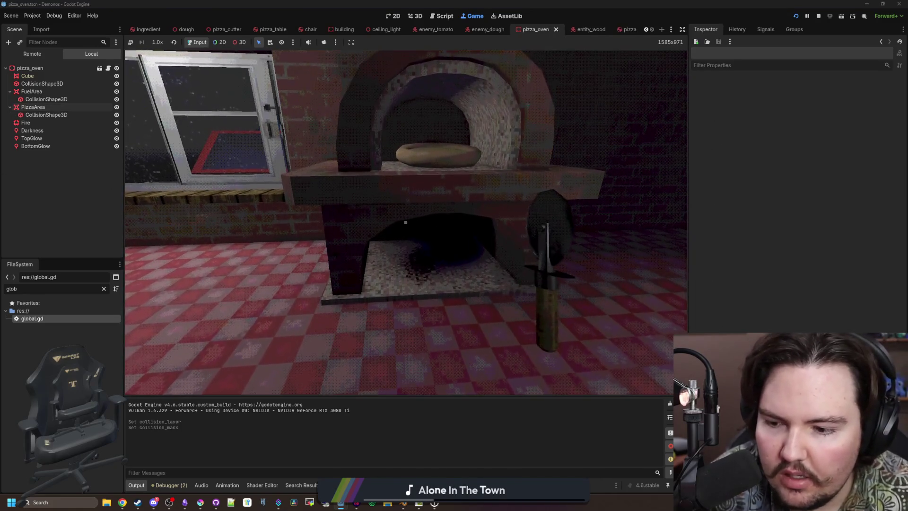
key(w)
key(s)
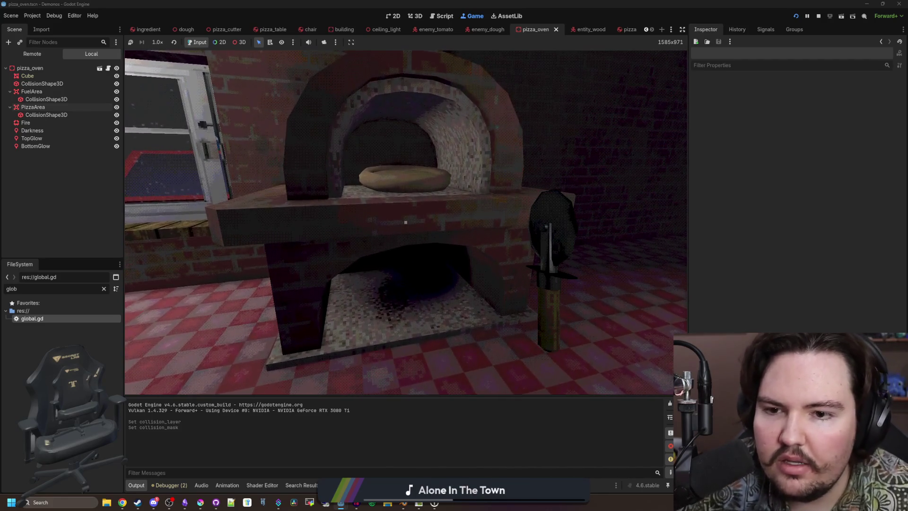
key(w)
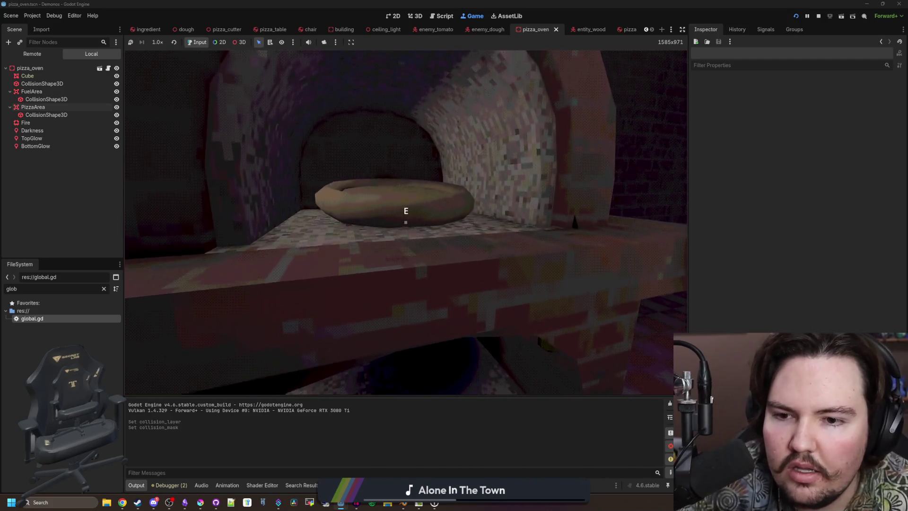
key(s)
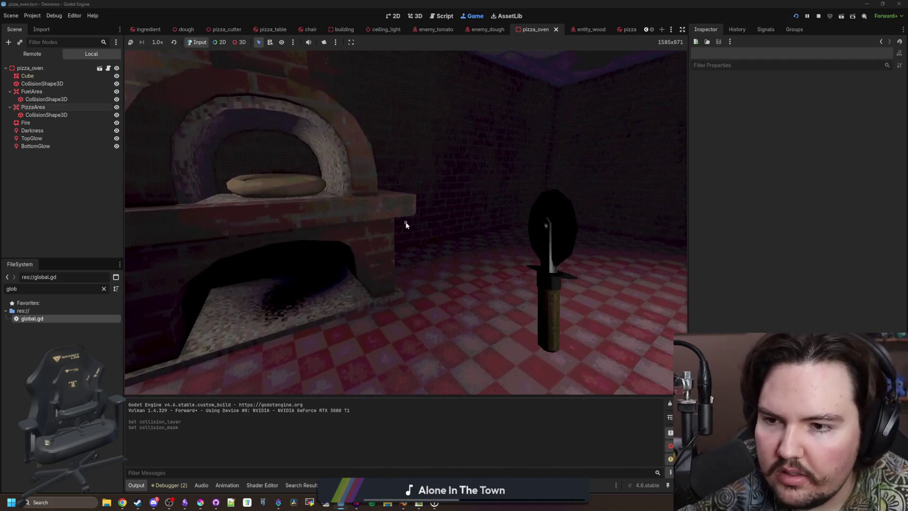
click(109, 68)
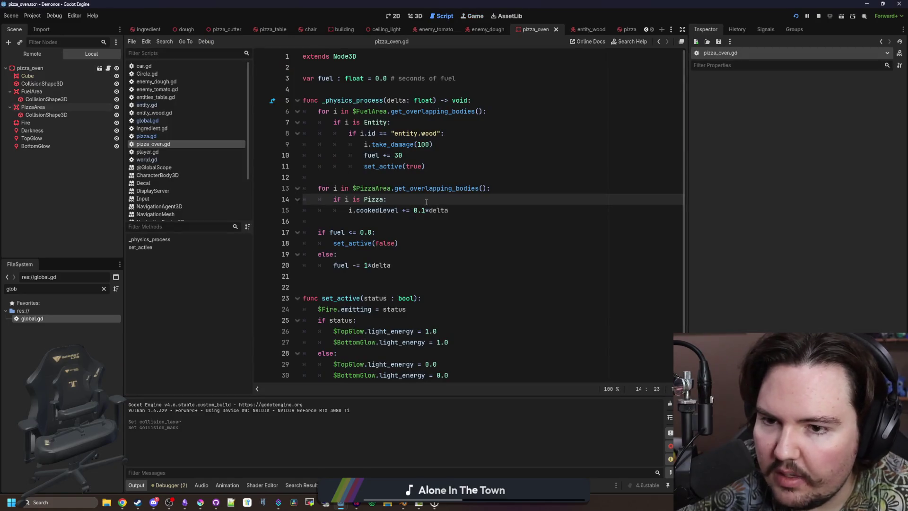
- Add a debug print("ha") under the Pizza check in pizza_oven.gd, save, and check the game
key(Return)
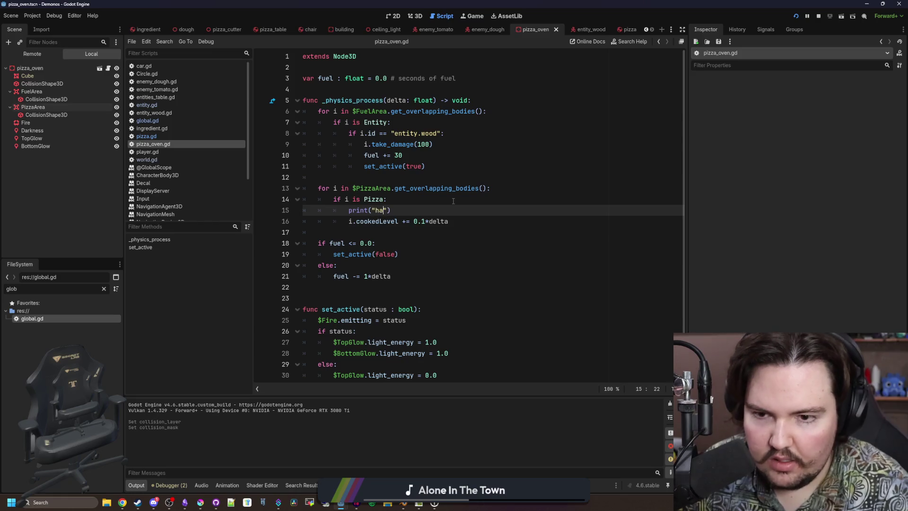
click(453, 201)
key(ctrl+s)
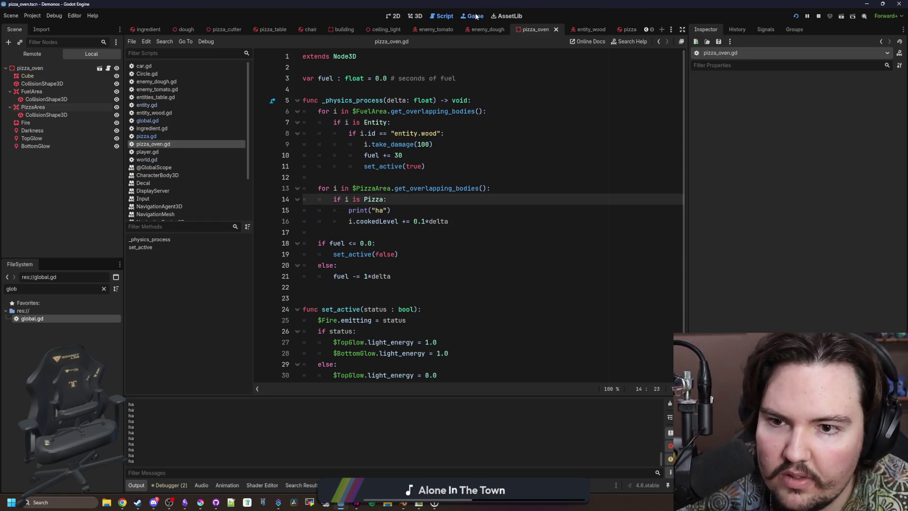
click(473, 16)
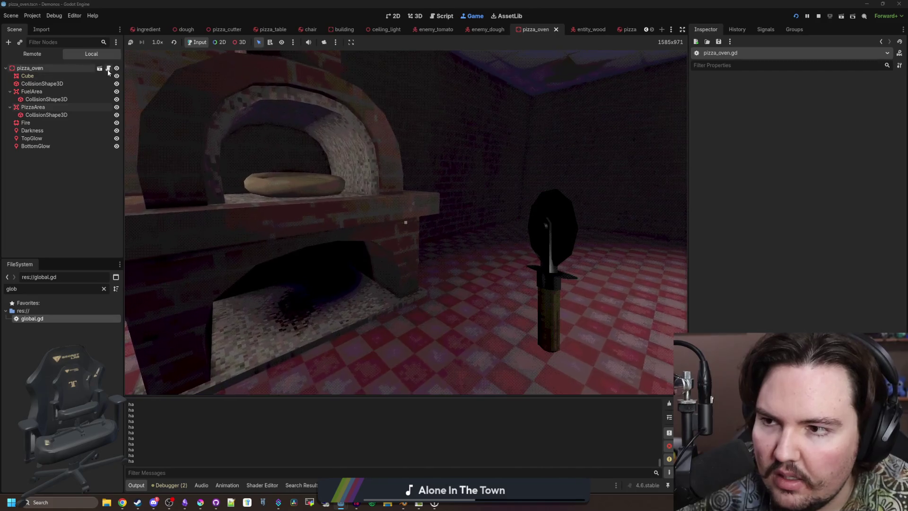
- Make the pizza.gd cookedLevel setter store 'cookedLevel = val', then return to the running game
click(109, 69)
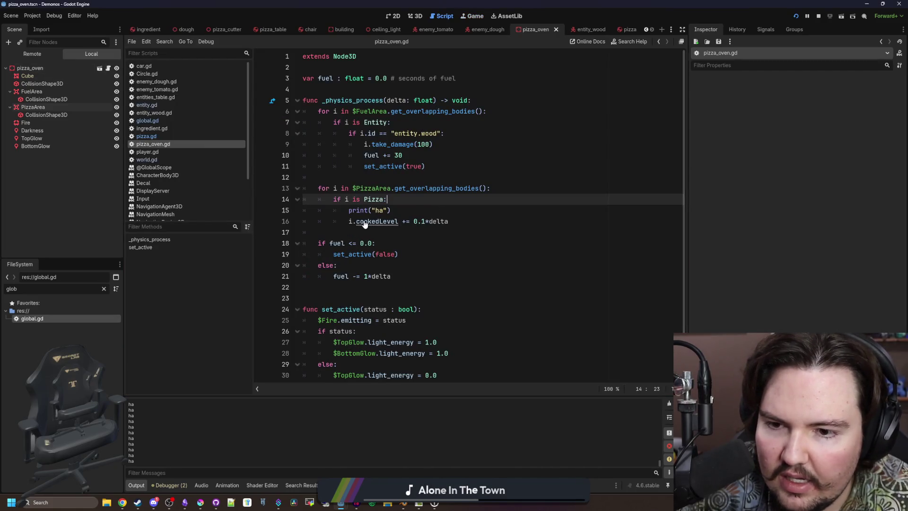
ctrl+click(364, 222)
click(368, 97)
key(ctrl+s)
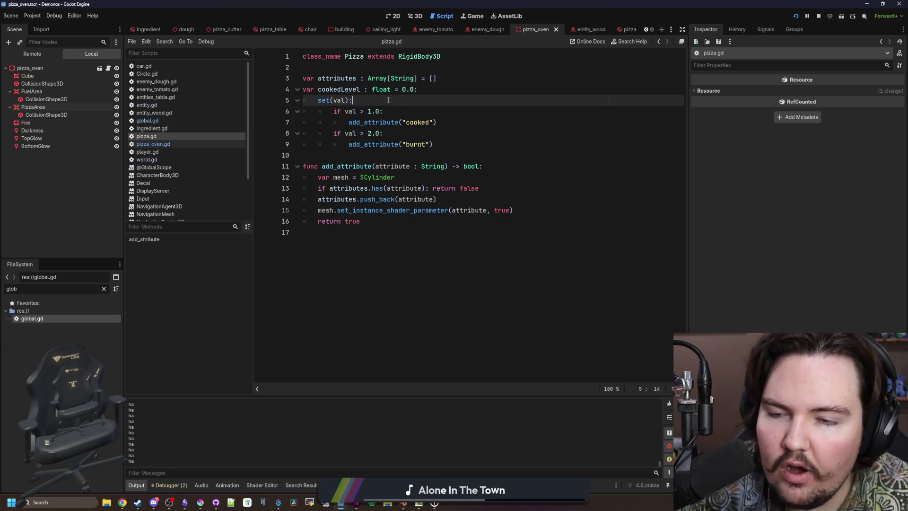
key(Return)
text(cookedLevel = val)
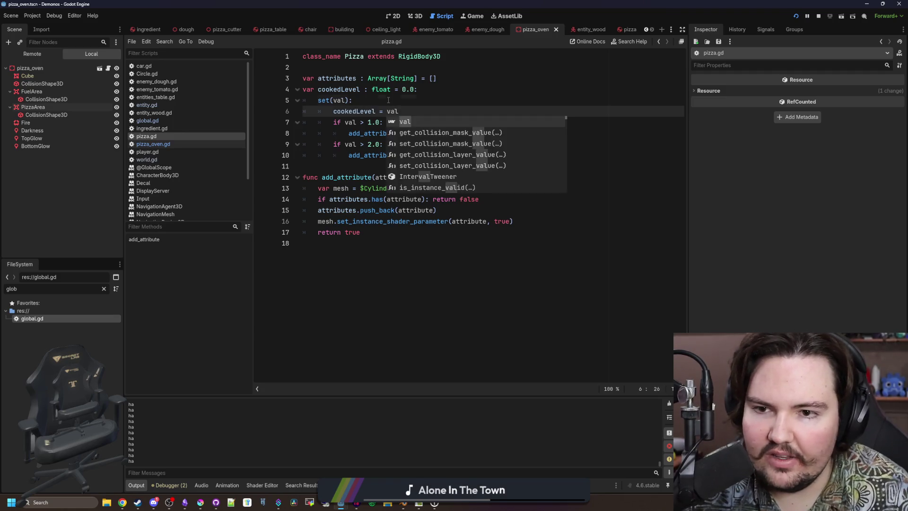
click(388, 100)
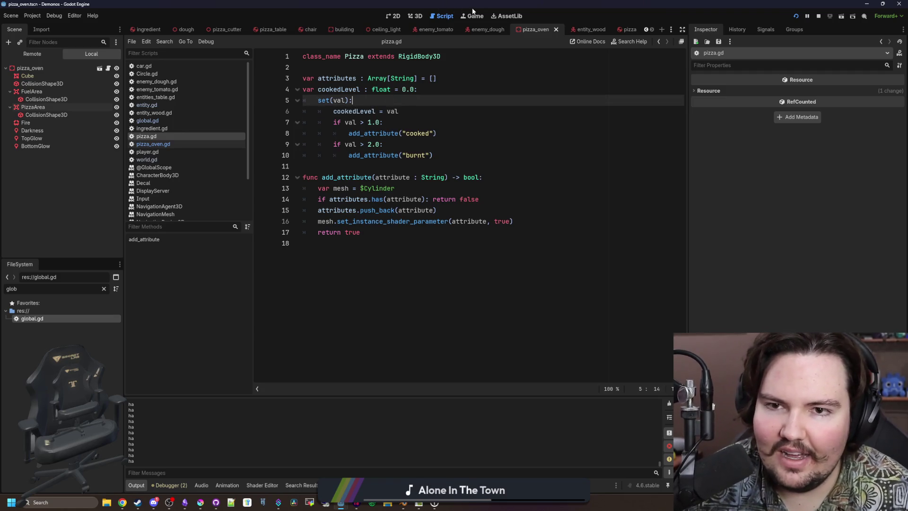
click(471, 17)
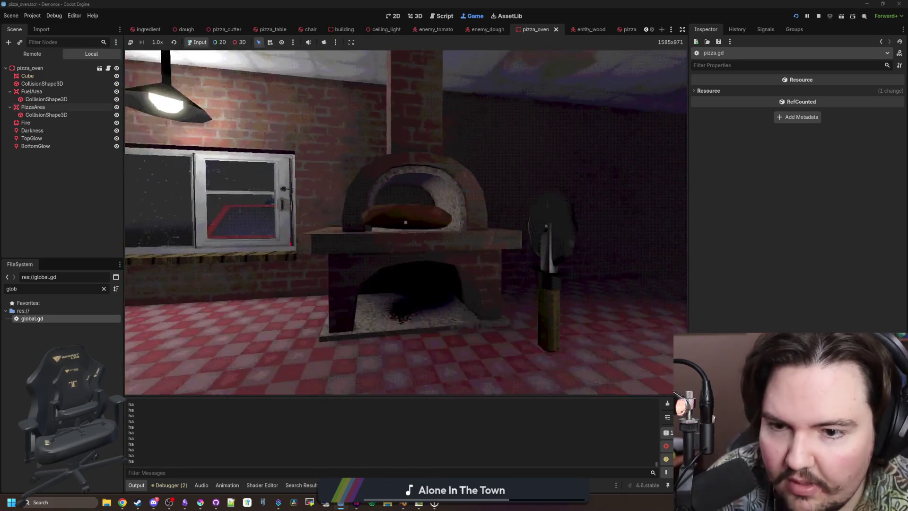
- Pick the browned pizza out of the oven, drop it on the table, and pick it up again
click(406, 222)
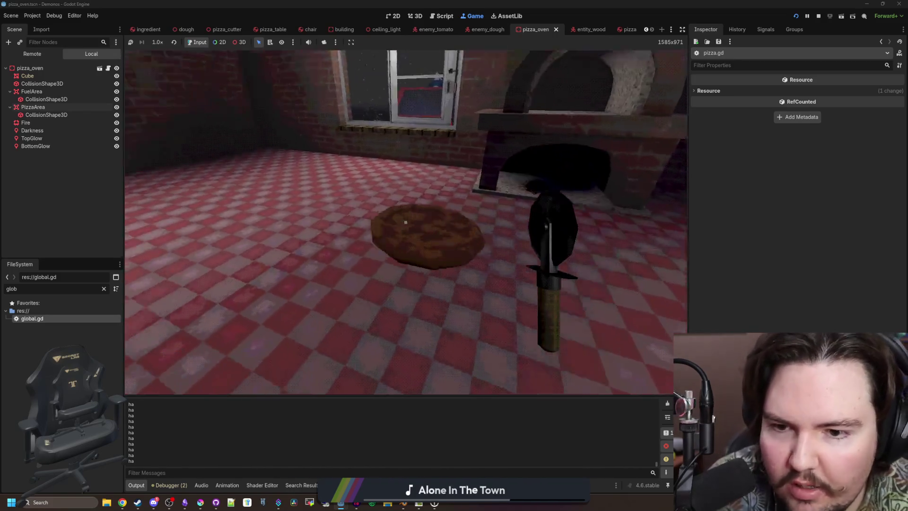
click(406, 223)
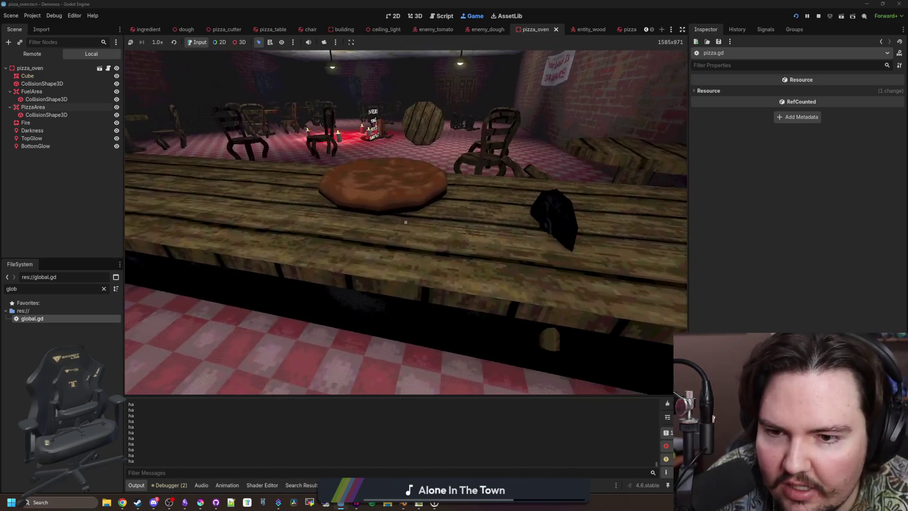
key(e)
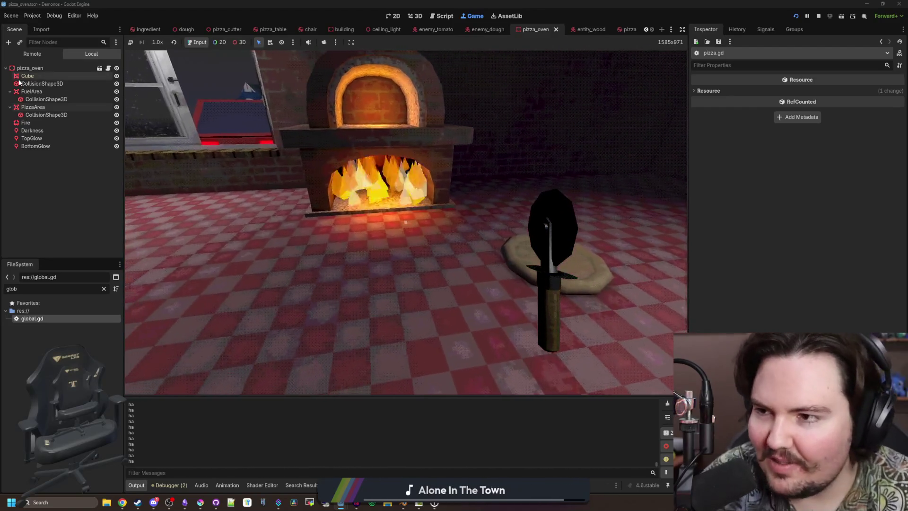
click(103, 288)
- Wrap the pizza spawn in entity.gd's take_damage with 'if id == "entity.dough":' and return to the game
text(entit)
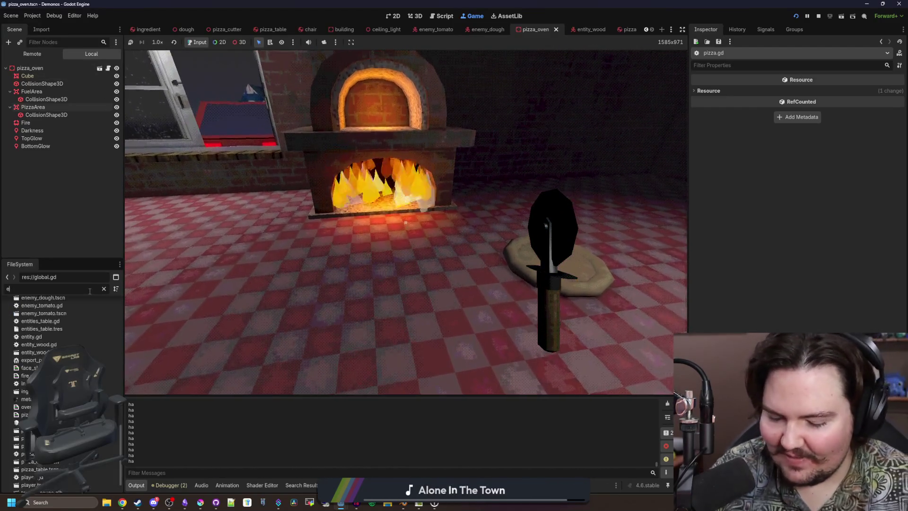
double_click(66, 335)
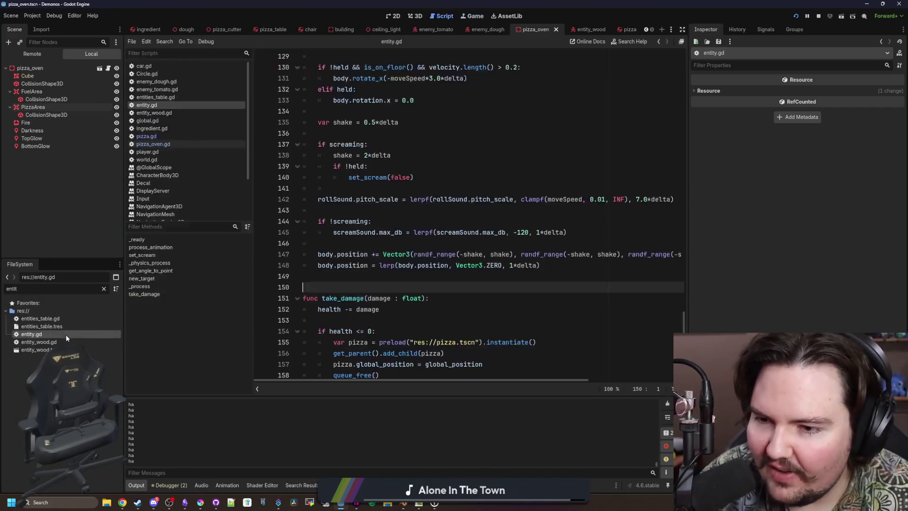
scroll(417, 259, down, 1)
click(380, 319)
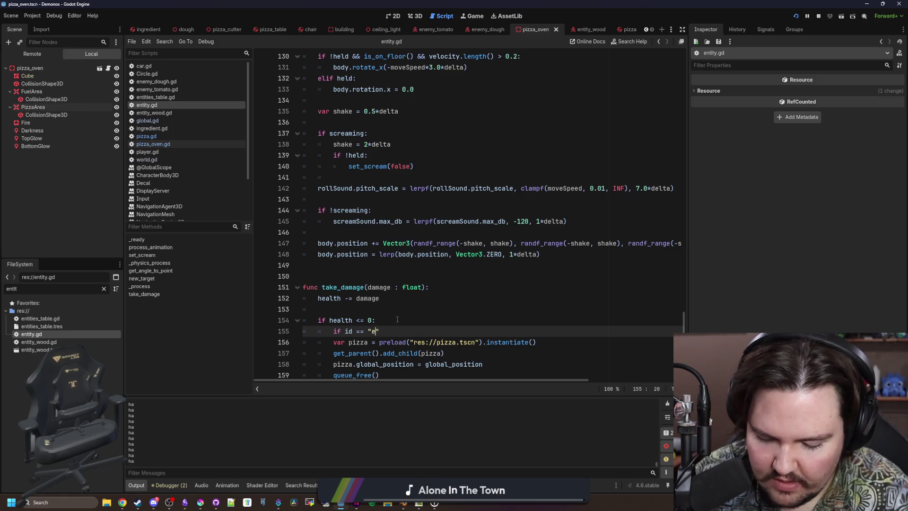
text(ntity.dough":)
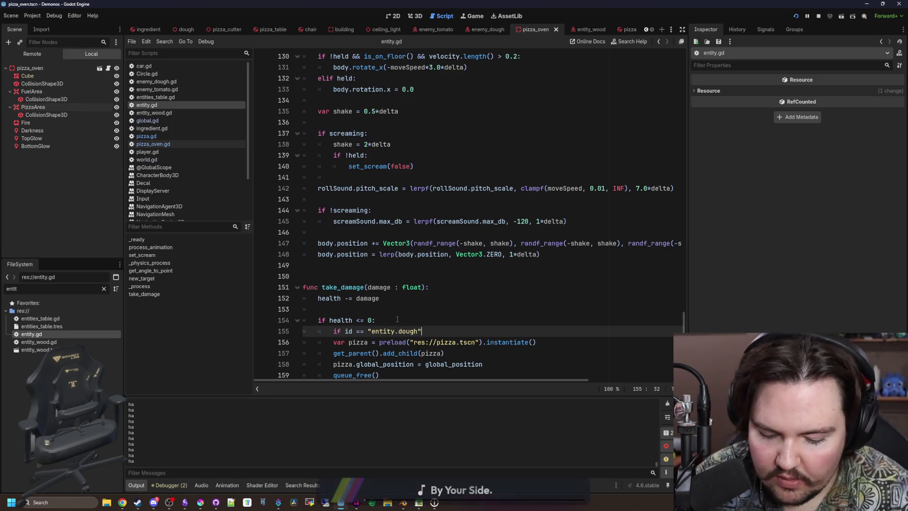
scroll(484, 350, down, 1)
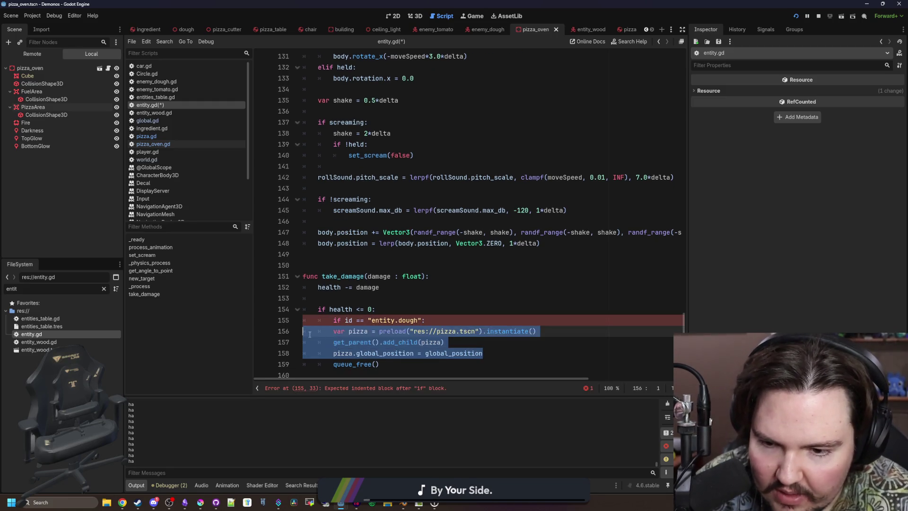
click(473, 16)
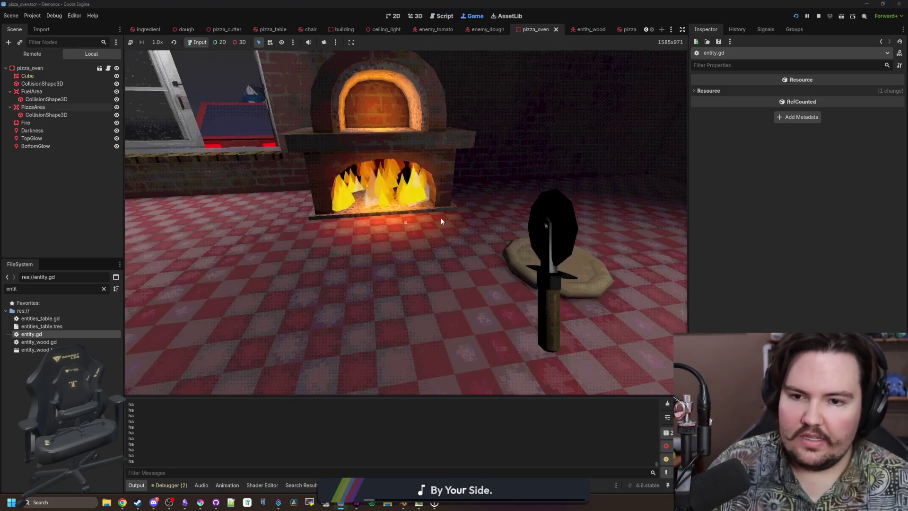
- Put the dough in the oven, walk through the dining room and back, then open pizza_oven.gd
click(406, 222)
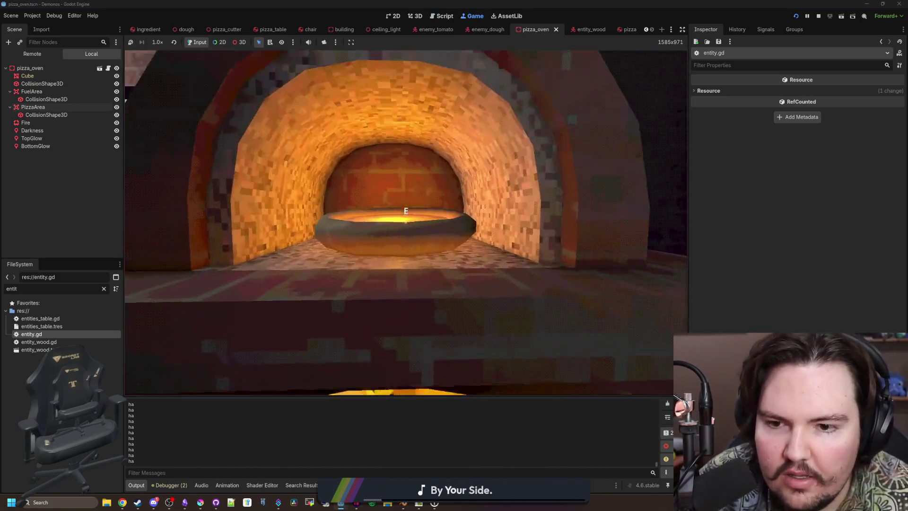
click(406, 222)
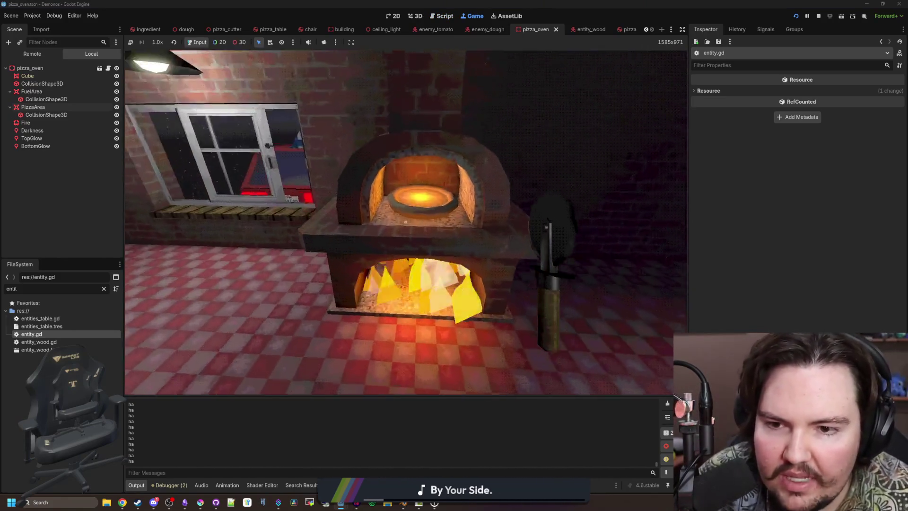
key(s)
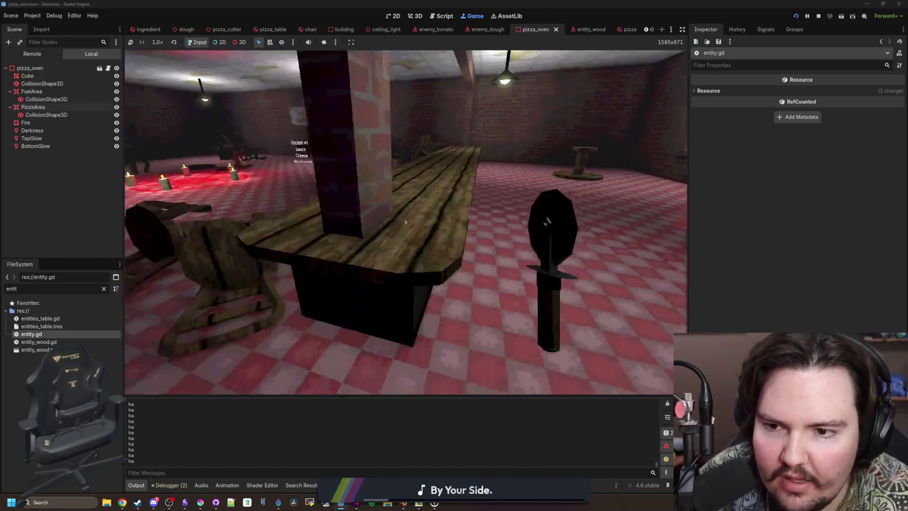
key(w)
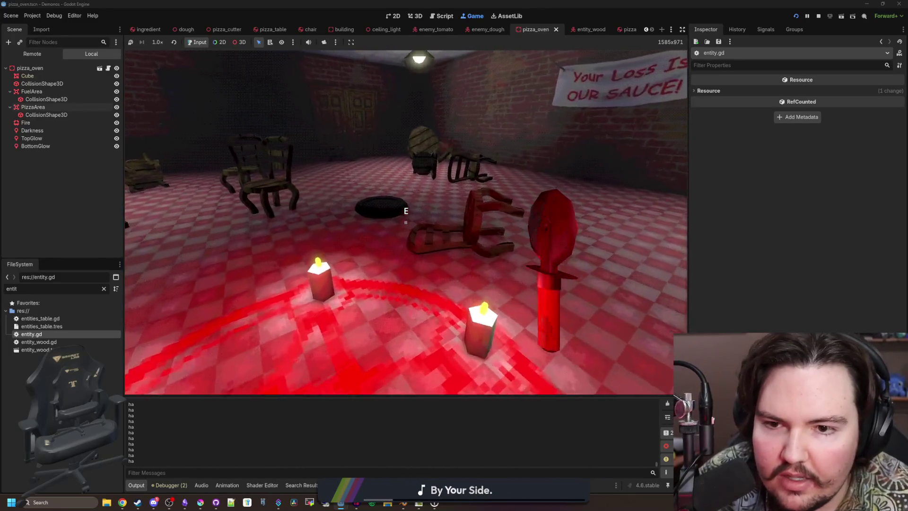
key(w)
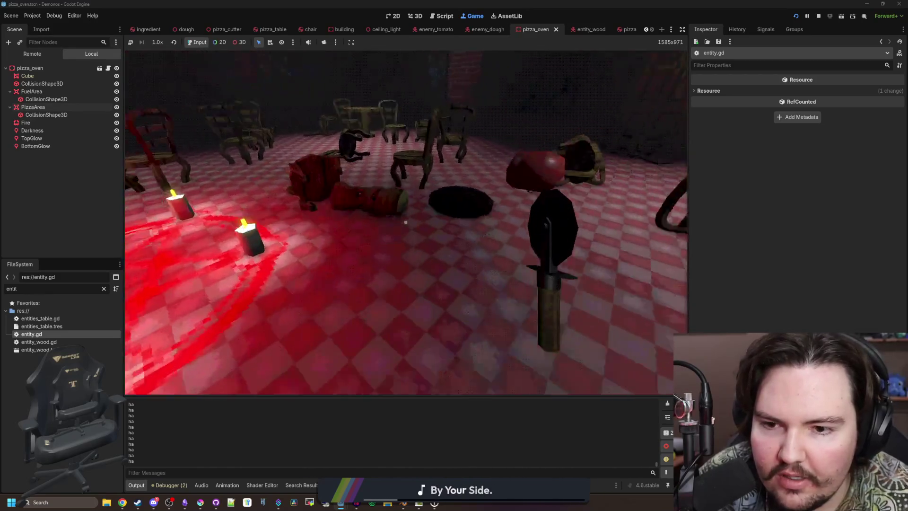
key(w)
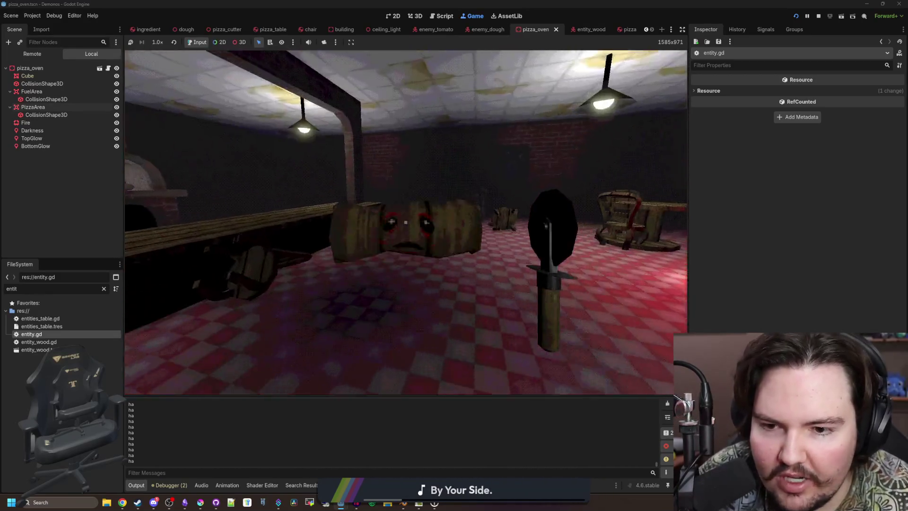
key(w)
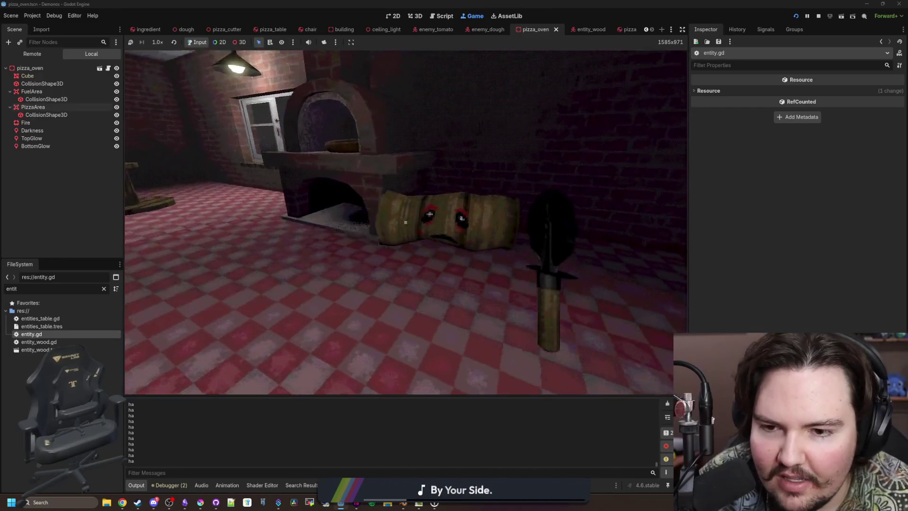
key(w)
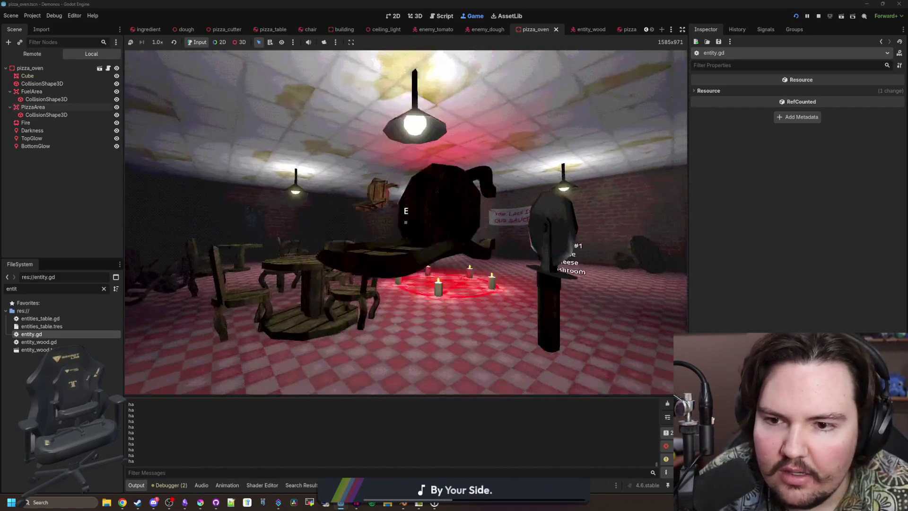
key(e)
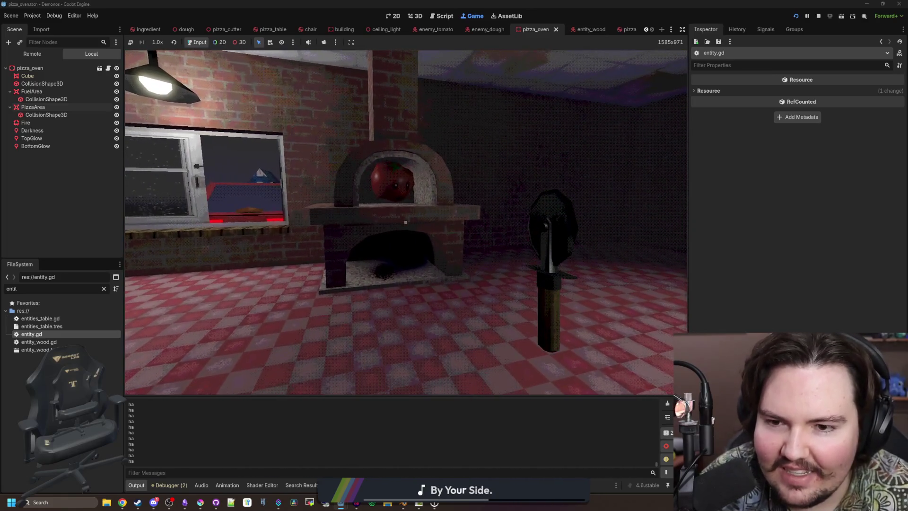
click(107, 70)
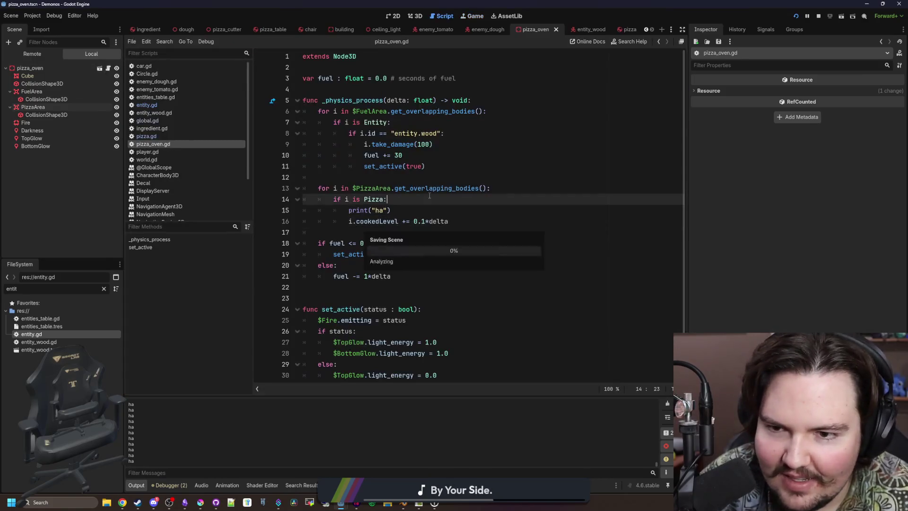
- Add an else branch that calls take_damage(1.0) on any Entity in the pizza area
click(409, 178)
click(393, 221)
click(391, 232)
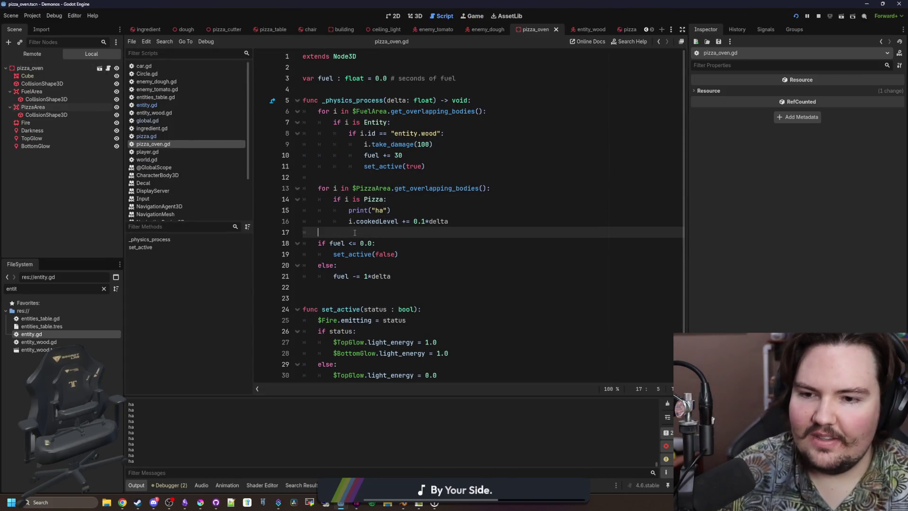
click(462, 226)
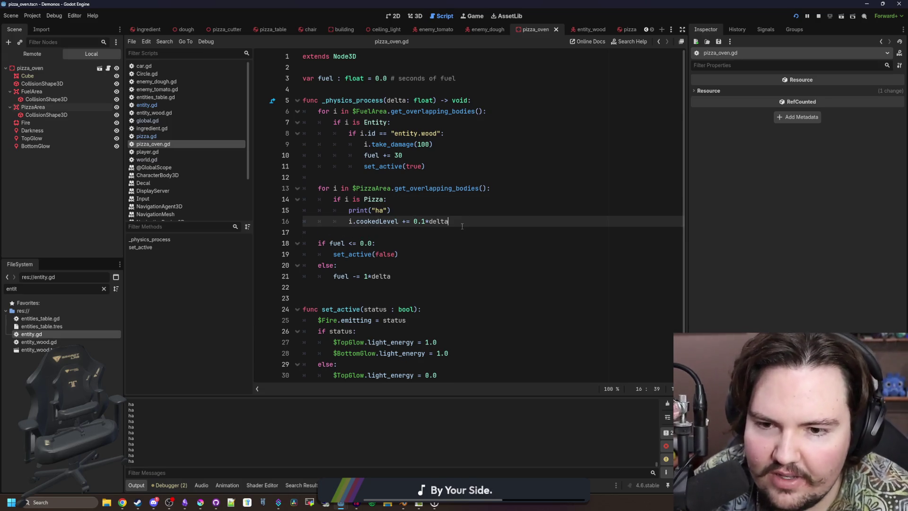
key(Return)
text(else:)
key(Return)
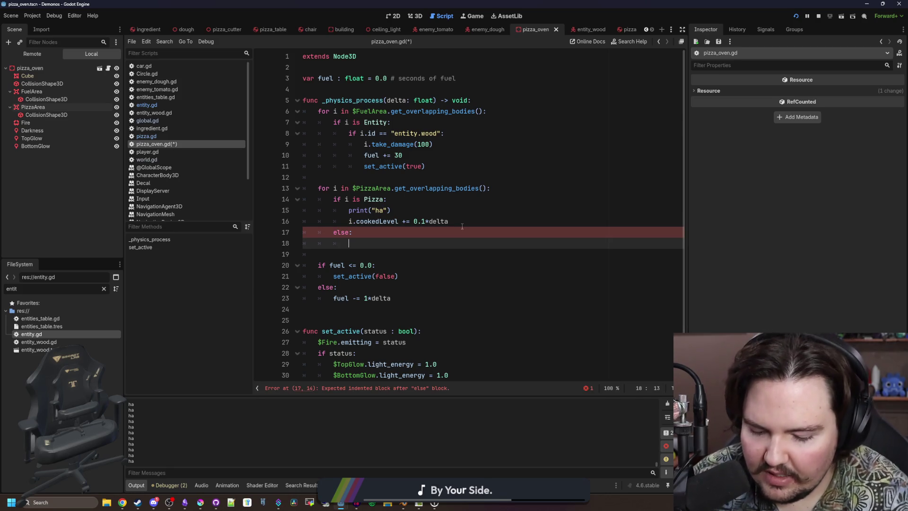
text(if i is E)
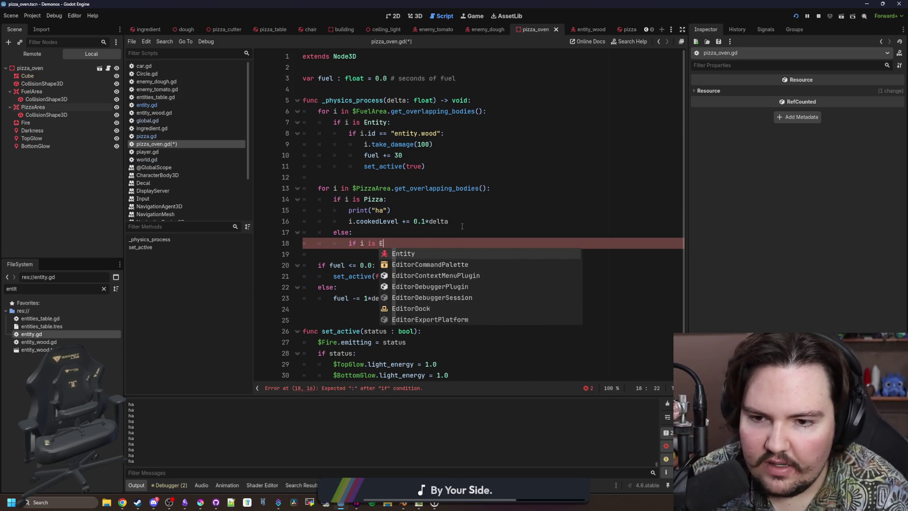
text(ntity:)
key(Return)
text(t)
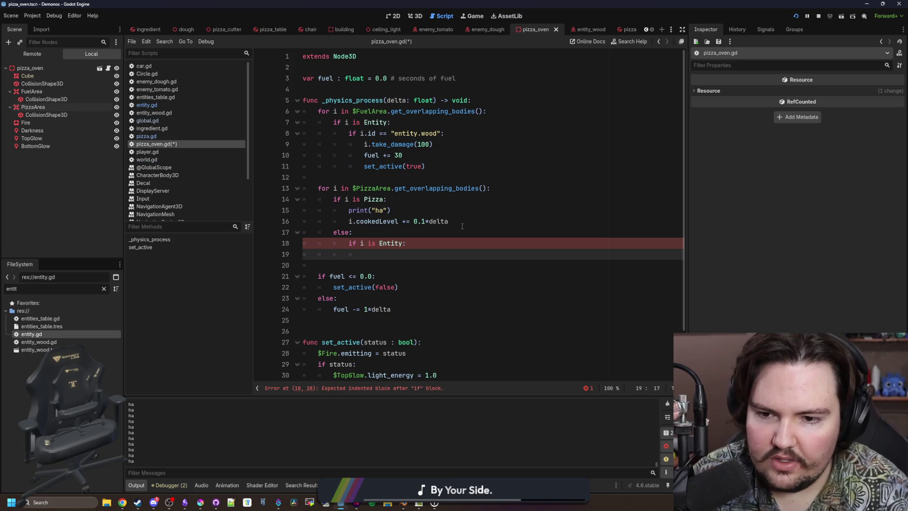
text(i)
text(.take_)
key(Return)
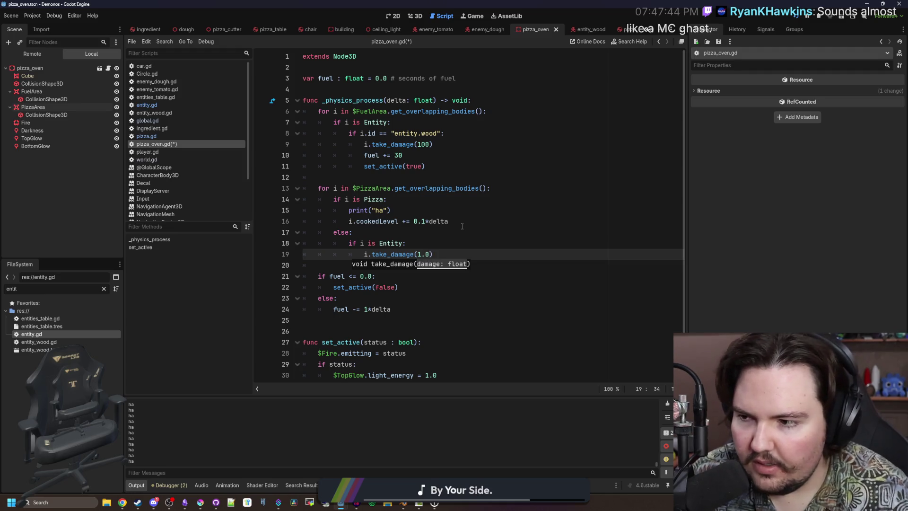
click(462, 226)
- Paste the Entity damage check after set_active(true) in the fuel loop, then remove it again
drag(449, 254, 250, 244)
key(ctrl+c)
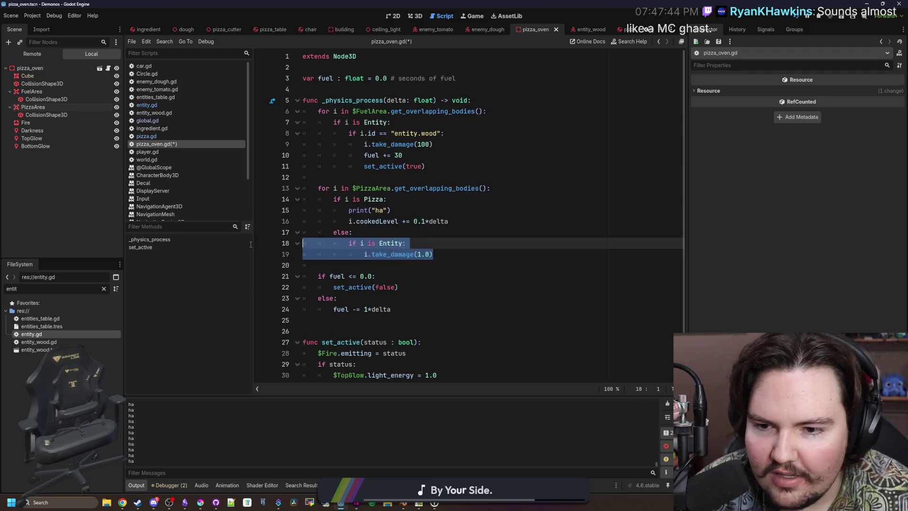
click(444, 170)
key(Return)
key(BackSpace)
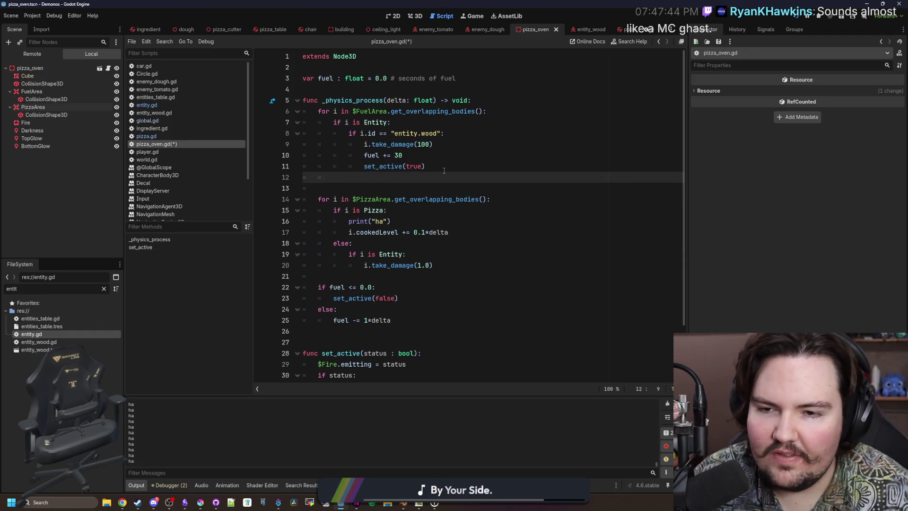
key(ctrl+v)
key(shift+Up)
key(shift+Up)
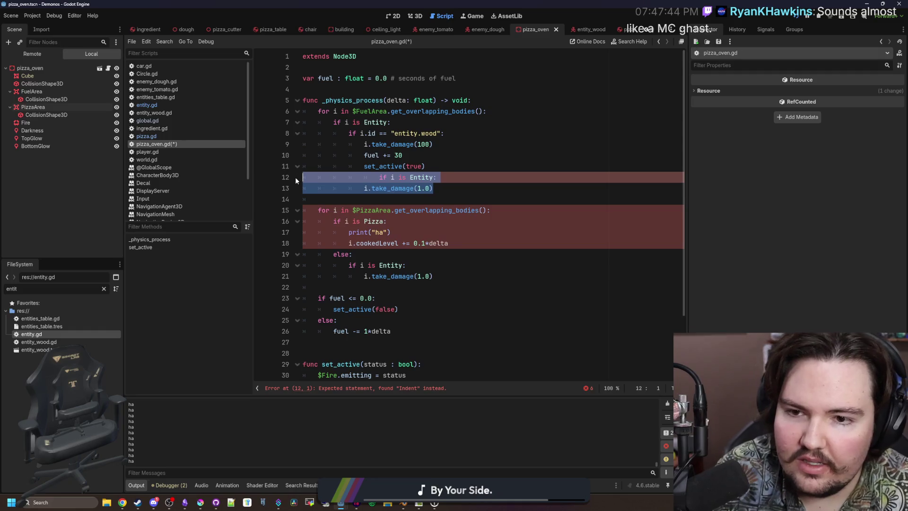
key(BackSpace)
key(Return)
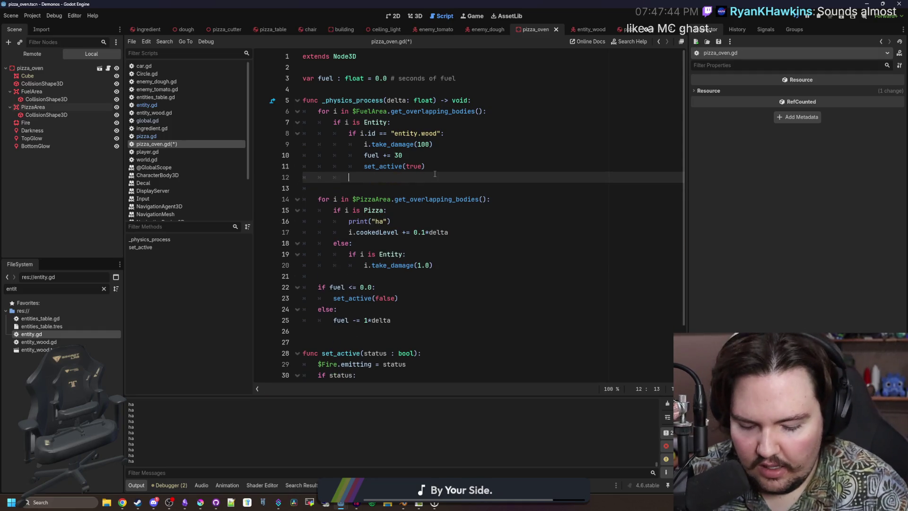
key(Return)
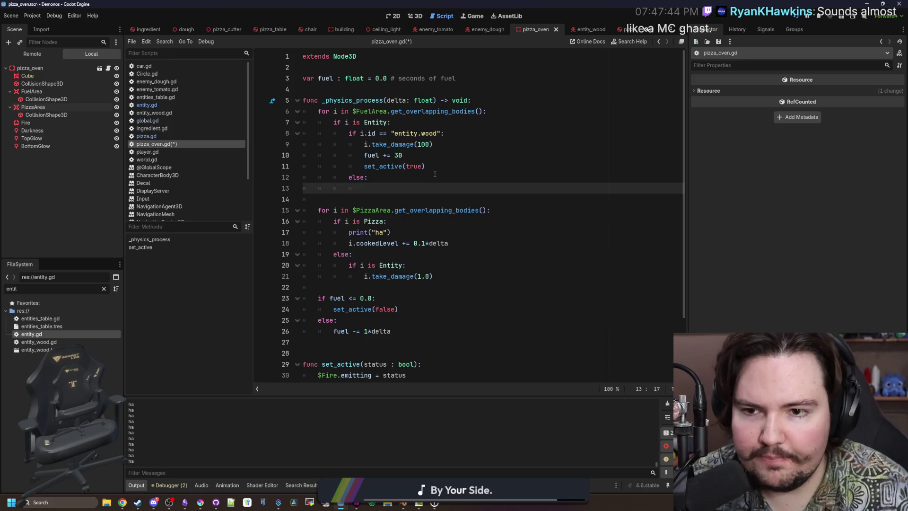
- Move take_damage(100) from the wood check to under the Entity check, deleting the leftover empty line
drag(433, 144, 364, 144)
key(ctrl+x)
click(402, 123)
key(Return)
key(ctrl+v)
click(379, 164)
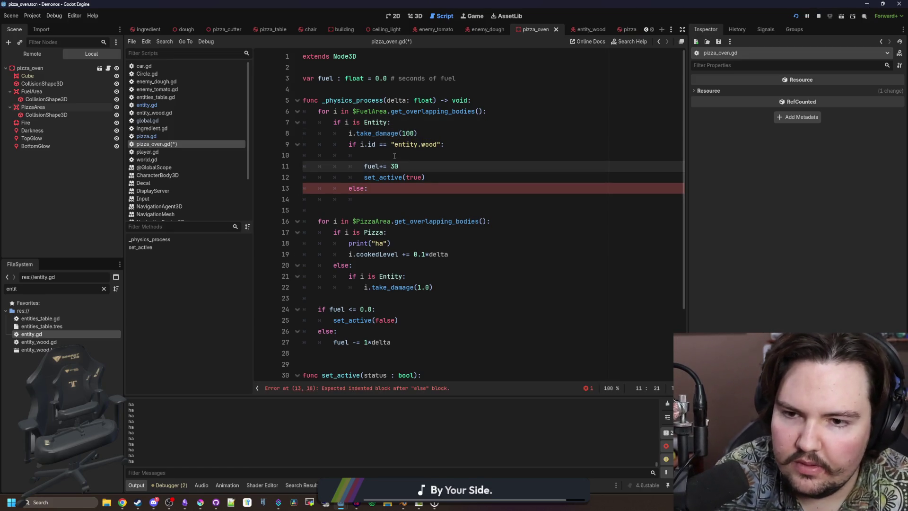
click(395, 156)
key(BackSpace)
key(BackSpace)
key(Down)
key(Down)
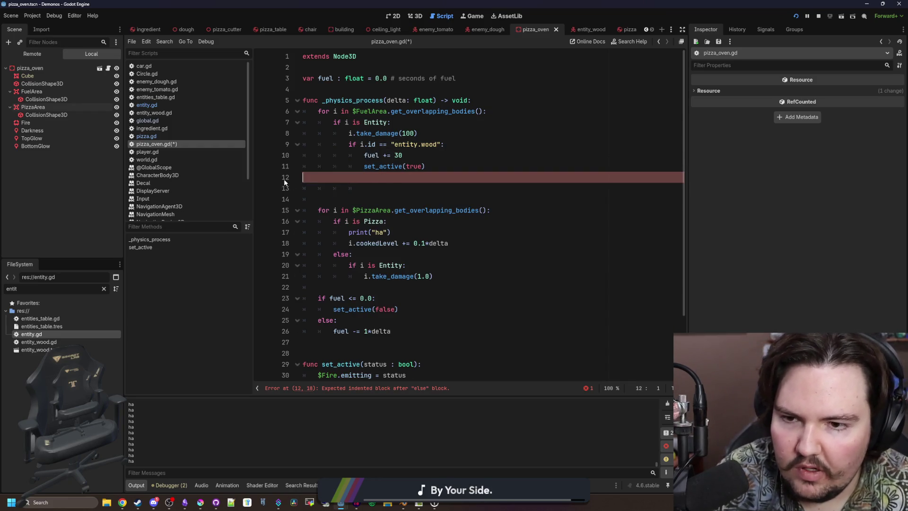
- Remove the empty else branch and move take_damage(100) back under the wood check
key(shift+Down)
key(shift+Down)
key(Delete)
click(417, 126)
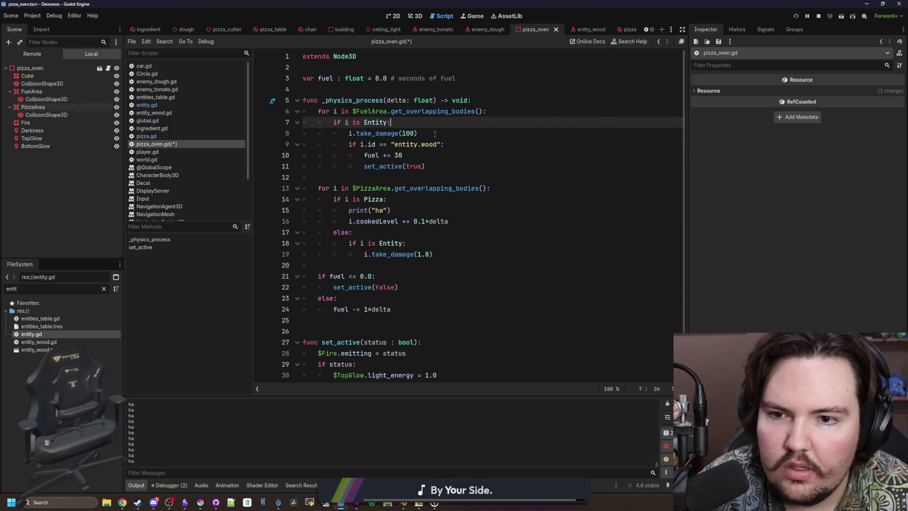
key(Down)
key(shift+Home)
key(BackSpace)
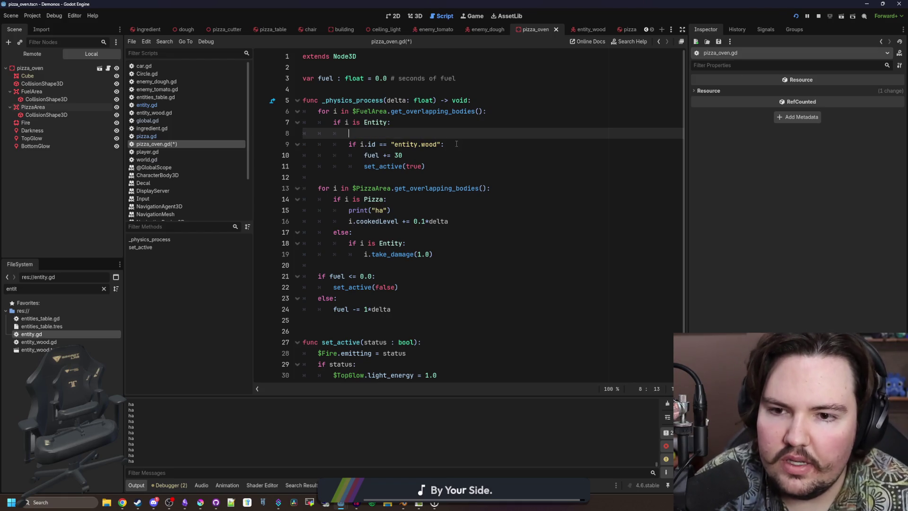
key(BackSpace)
key(BackSpace)
key(BackSpace)
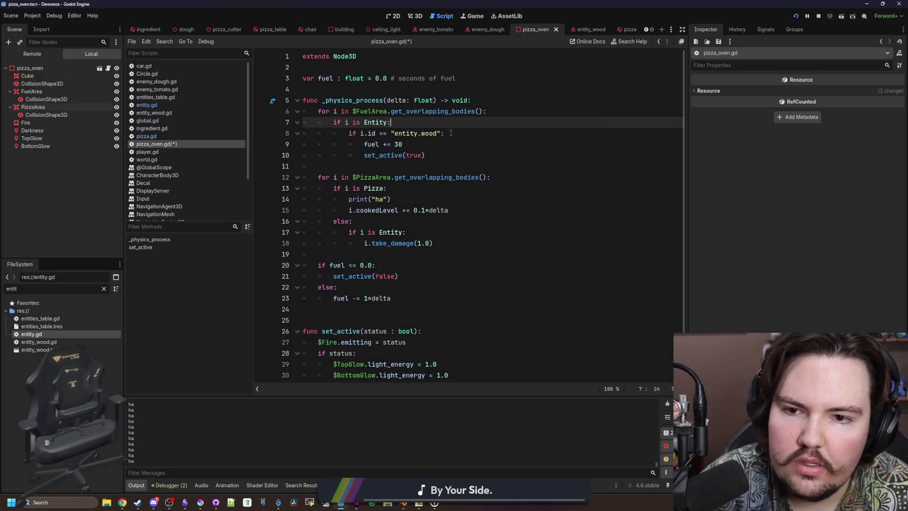
key(Down)
key(End)
key(Return)
key(ctrl+v)
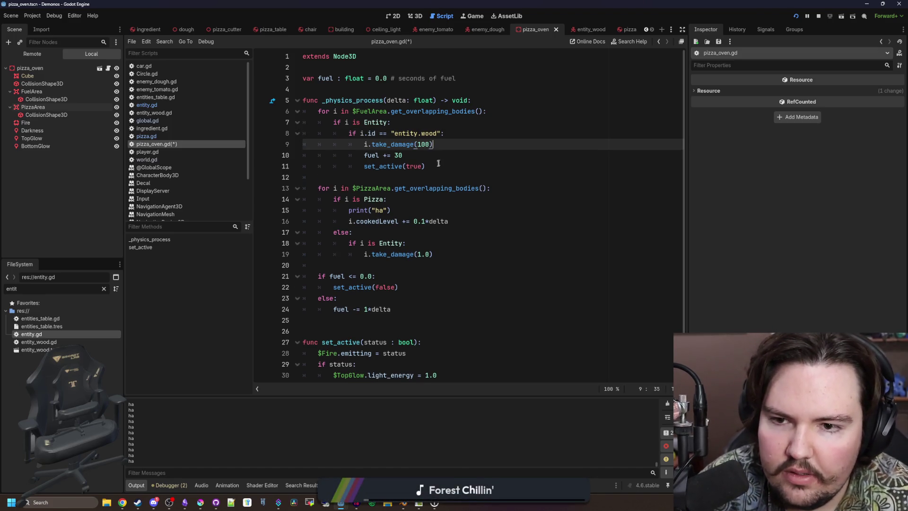
- Add an elif fuel > 0.0 branch that calls i.take_damage(100) after set_active(true)
click(438, 164)
key(Return)
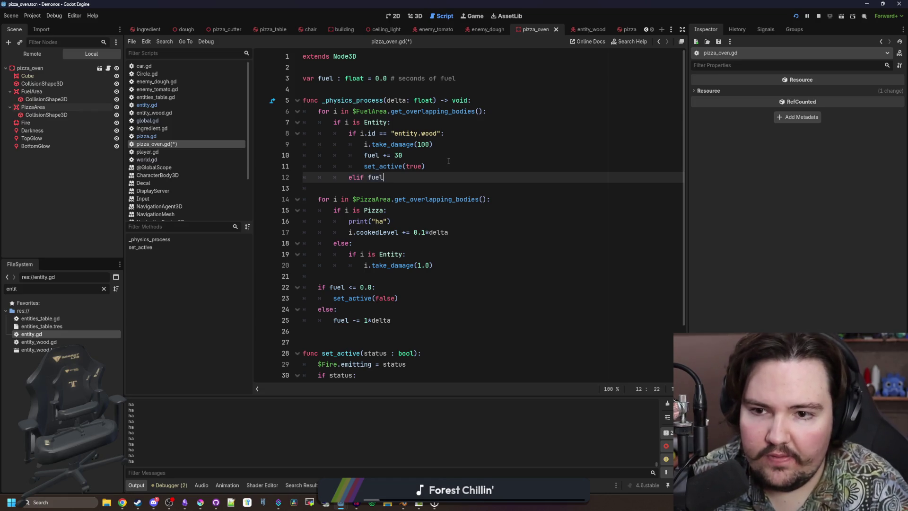
key(Return)
key(ctrl+v)
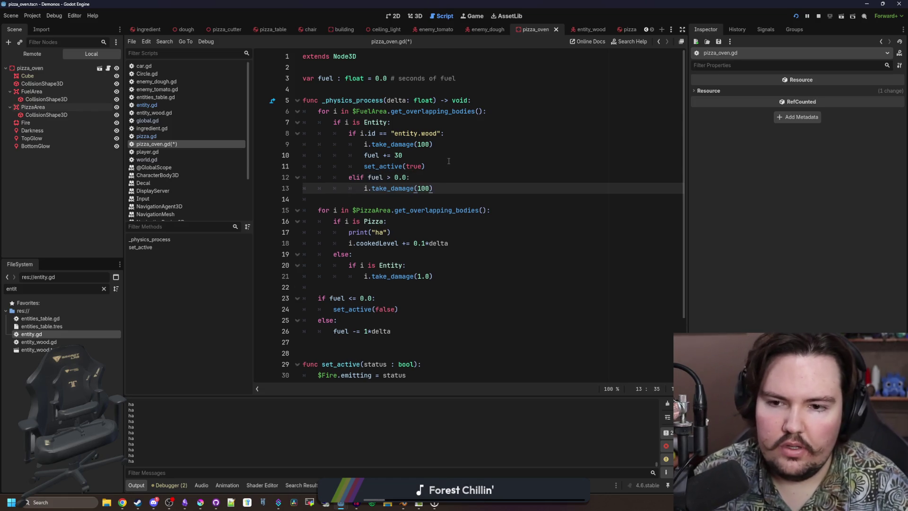
drag(446, 184, 268, 177)
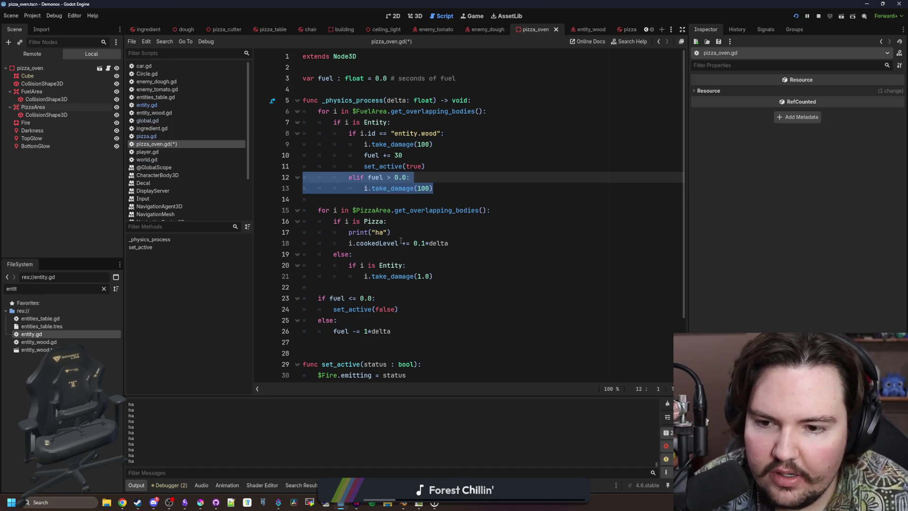
- Wrap the pizza-cooking loop in 'if fuel > 0.0:' and indent it beneath
click(364, 202)
key(Return)
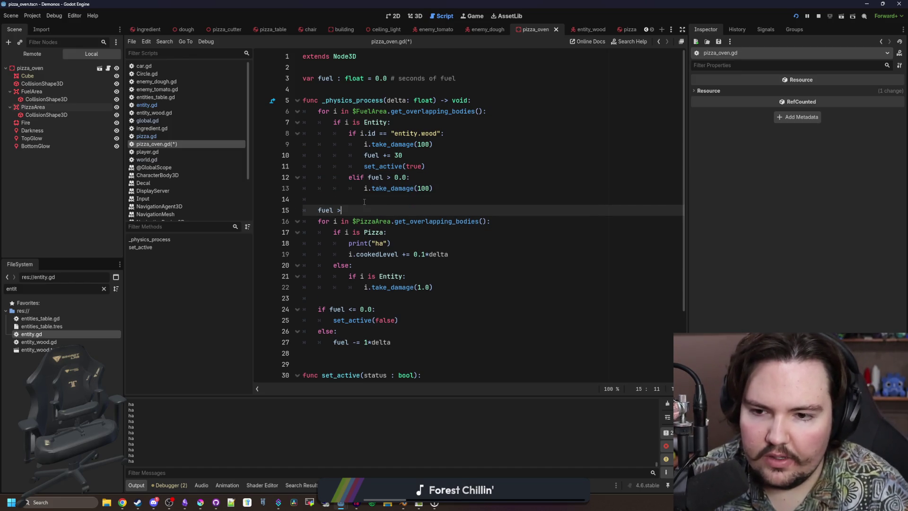
text(if)
click(340, 331)
drag(433, 288, 260, 221)
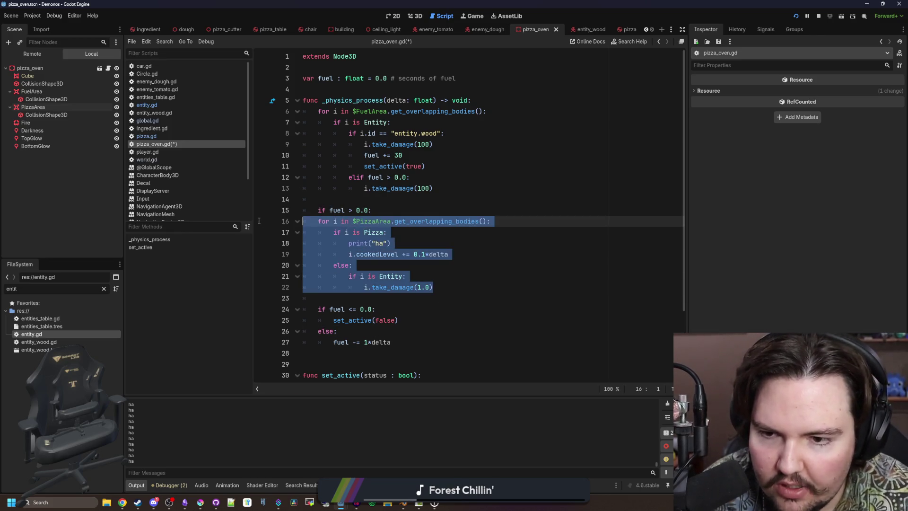
key(Tab)
- Save the pizza_oven.gd script and the scene
scroll(365, 268, down, 1)
click(378, 276)
key(ctrl+s)
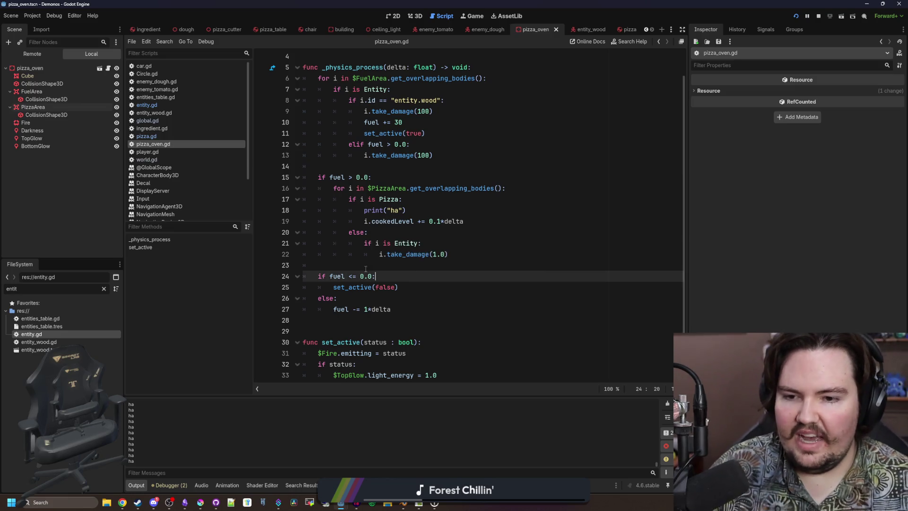
click(365, 265)
key(ctrl+s)
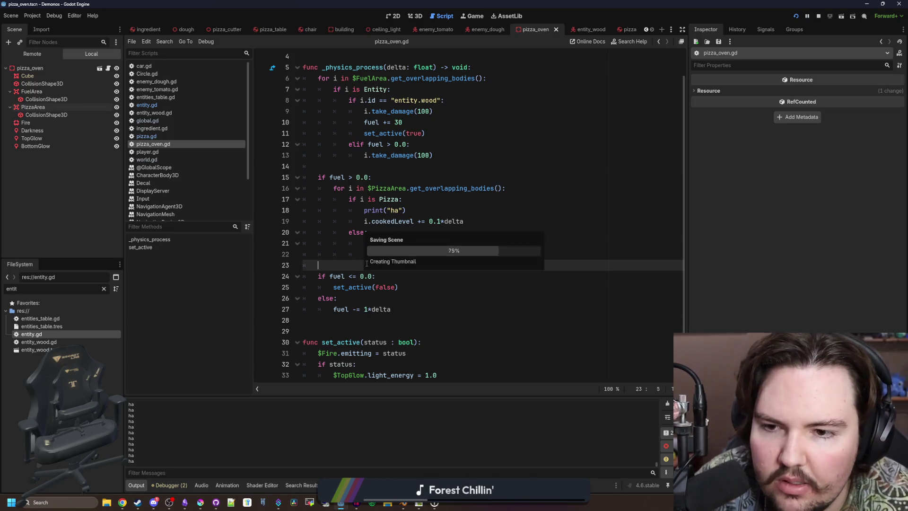
- Move 'fuel -= 1*delta' under the fuel > 0.0 check and delete the leftover else branch
drag(398, 308, 332, 309)
key(ctrl+x)
click(383, 177)
key(Return)
key(ctrl+v)
key(Return)
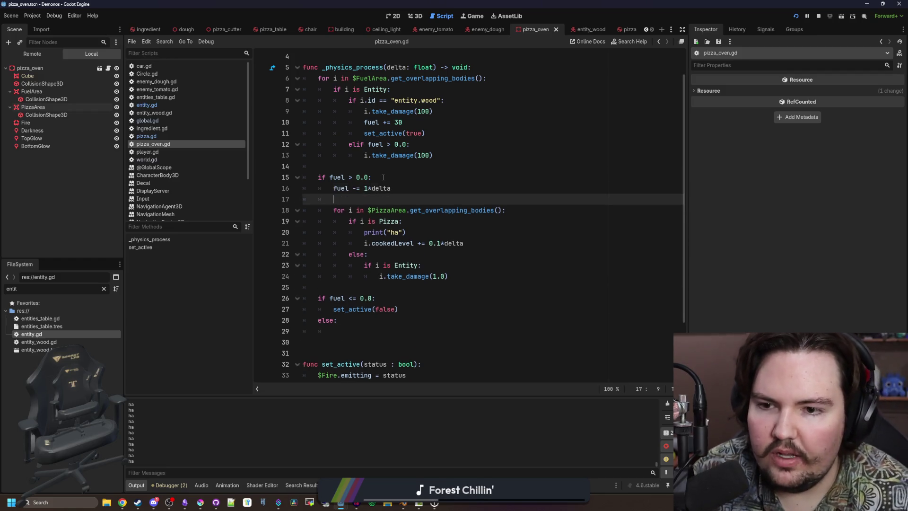
click(345, 324)
key(BackSpace)
key(BackSpace)
key(BackSpace)
- Replace the fuel <= 0.0 condition with else so set_active(false) runs there, and save
click(347, 279)
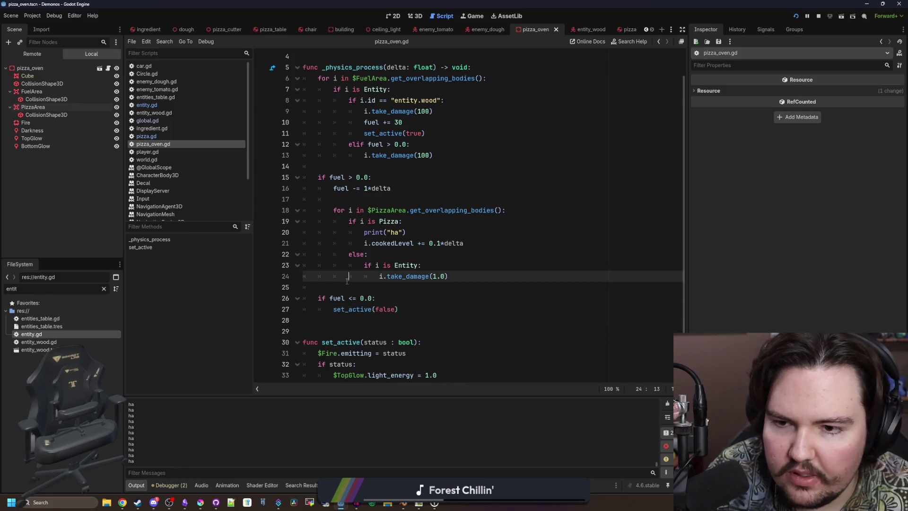
drag(377, 298, 320, 299)
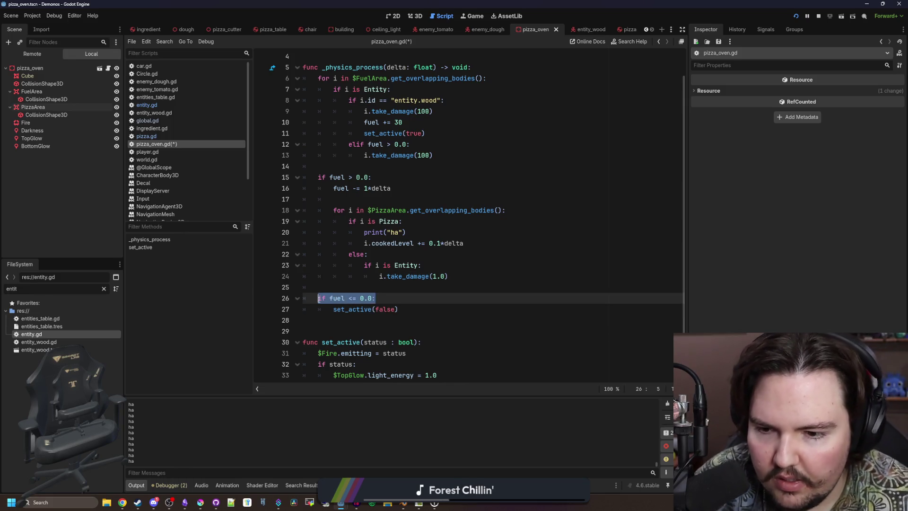
text(else:)
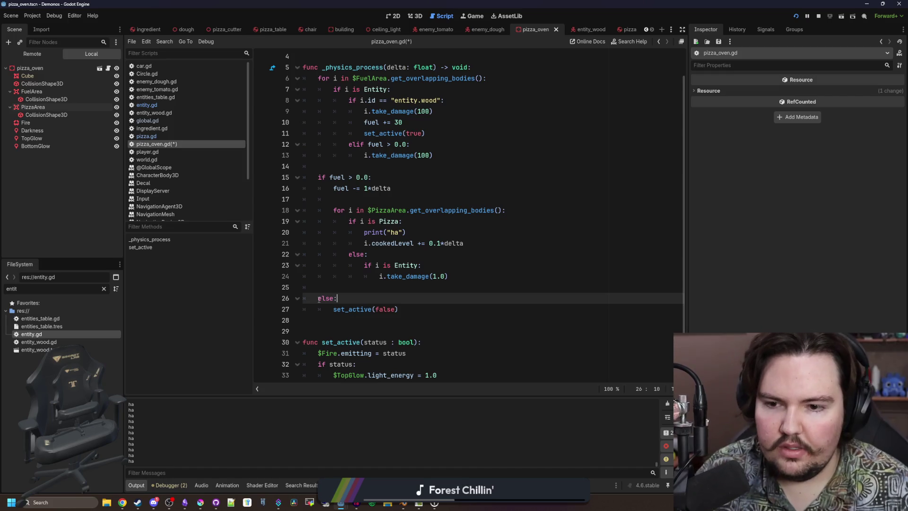
click(345, 276)
key(ctrl+s)
click(331, 166)
scroll(372, 129, up, 1)
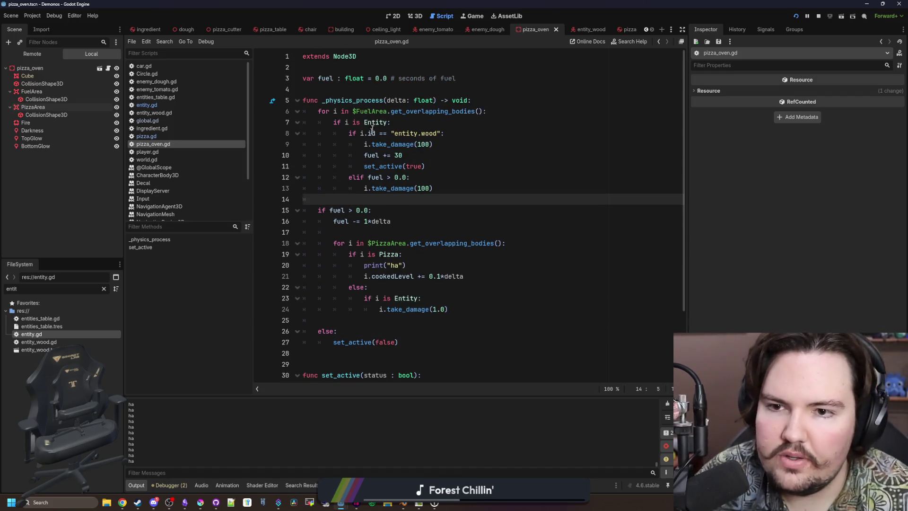
scroll(373, 128, down, 3)
click(368, 243)
key(ctrl+s)
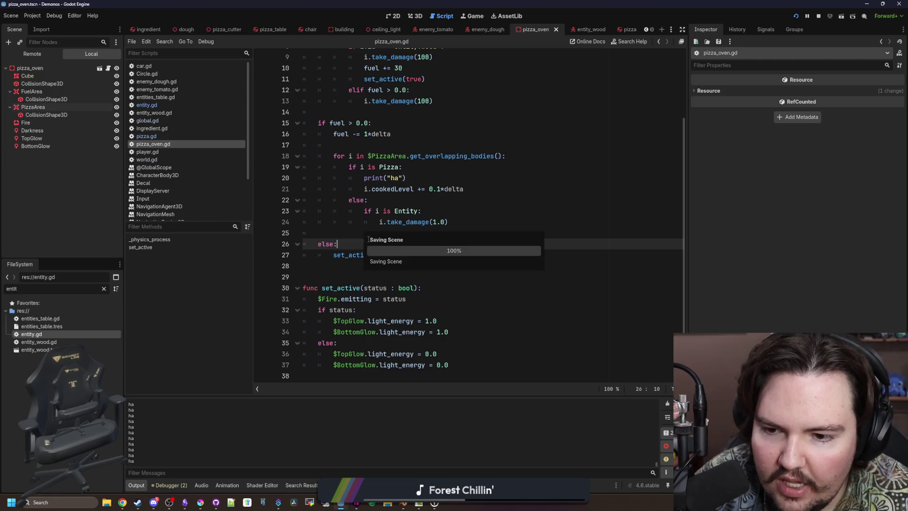
- Run the game to playtest the oven
scroll(368, 239, up, 1)
key(Up)
scroll(369, 239, up, 2)
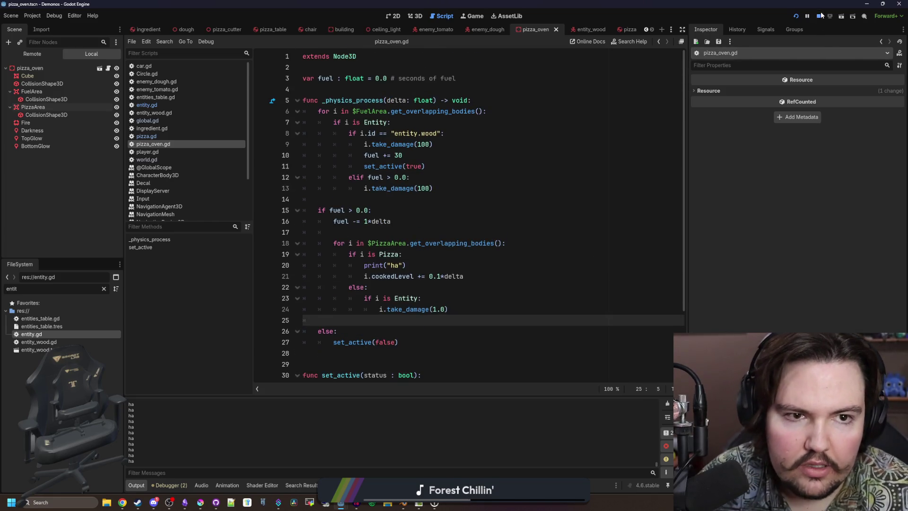
click(797, 16)
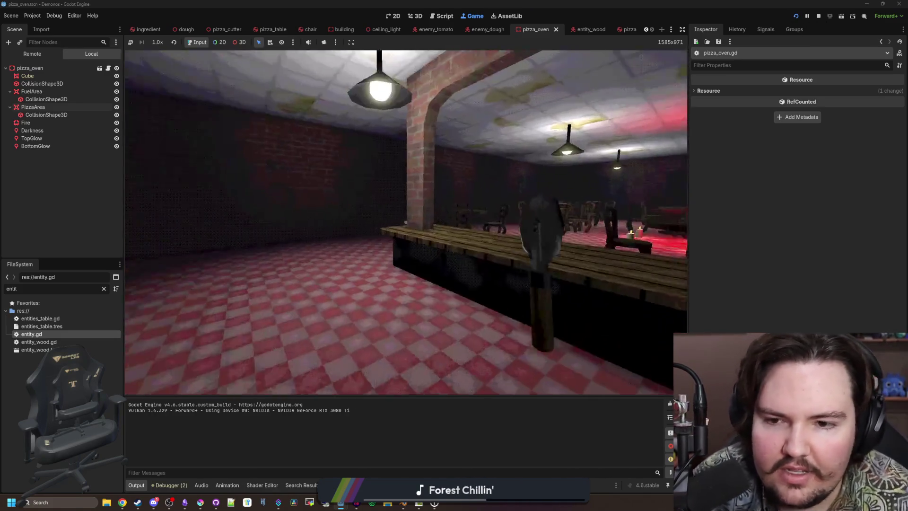
- Walk into the room, drop and pick up the dough, then leave it on the counter
key(w)
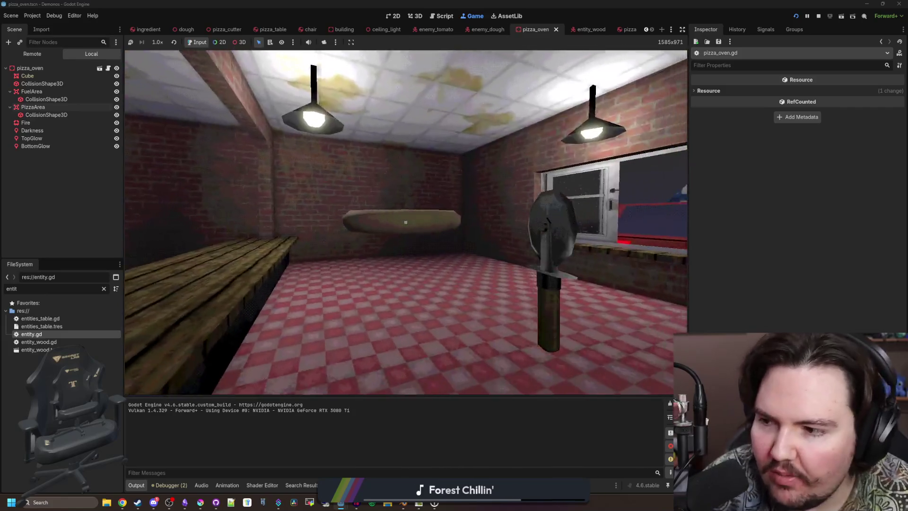
click(406, 222)
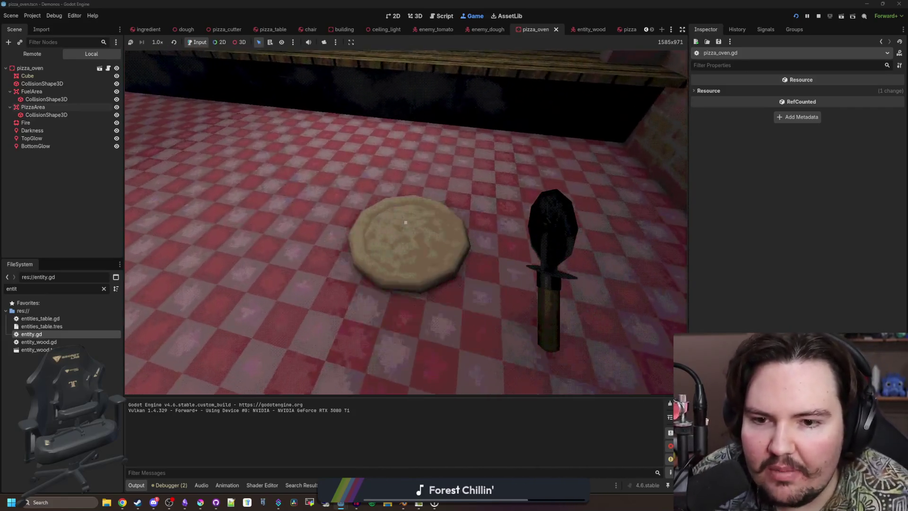
click(406, 222)
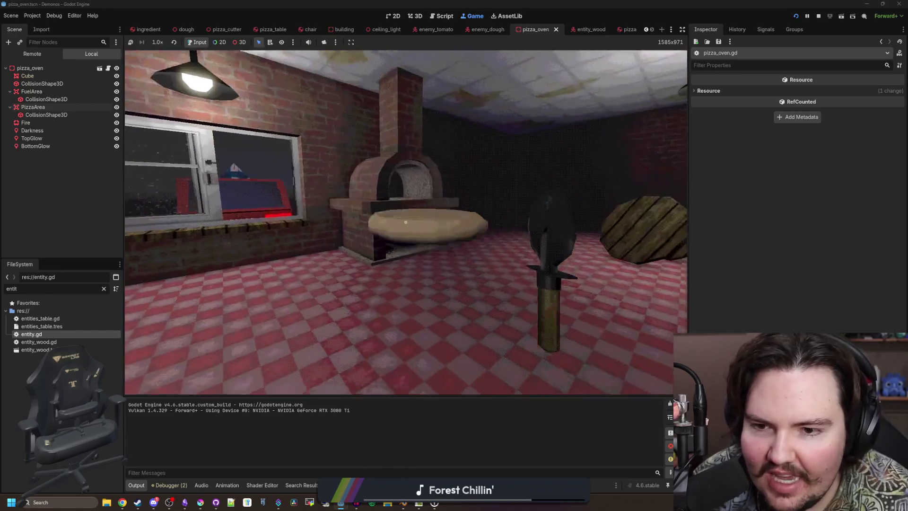
click(406, 222)
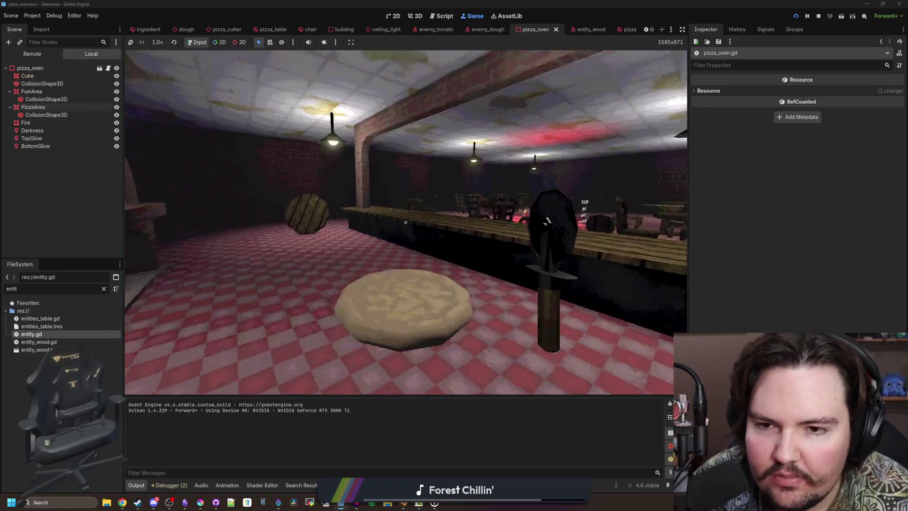
click(406, 222)
click(406, 222)
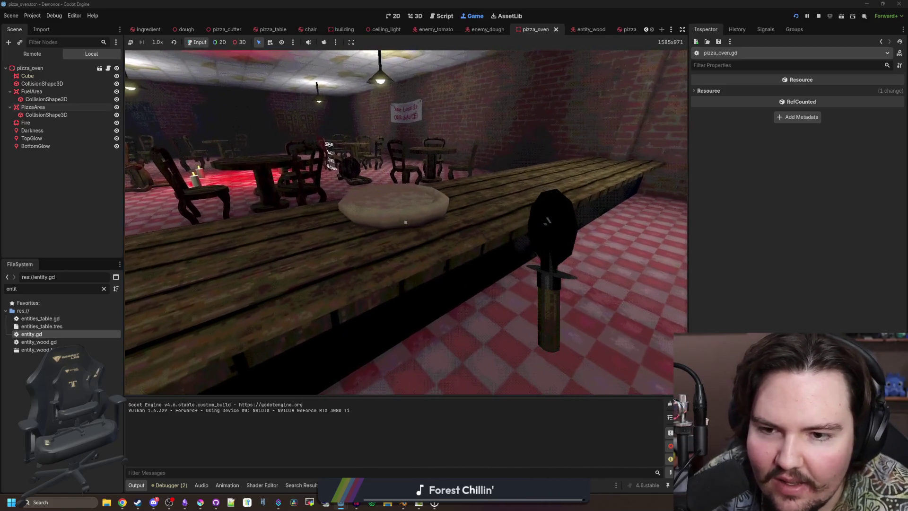
- Carry a chair from the dining area over to the long counter and drop it there
key(w)
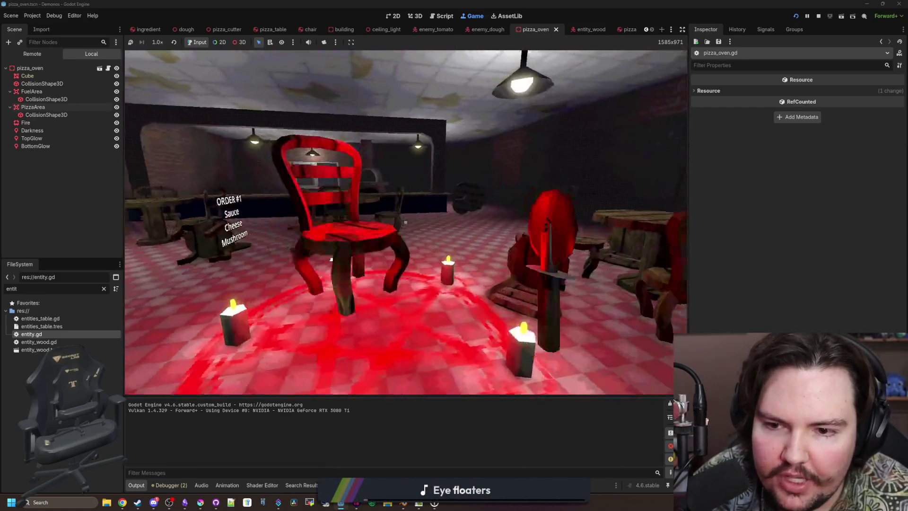
key(w)
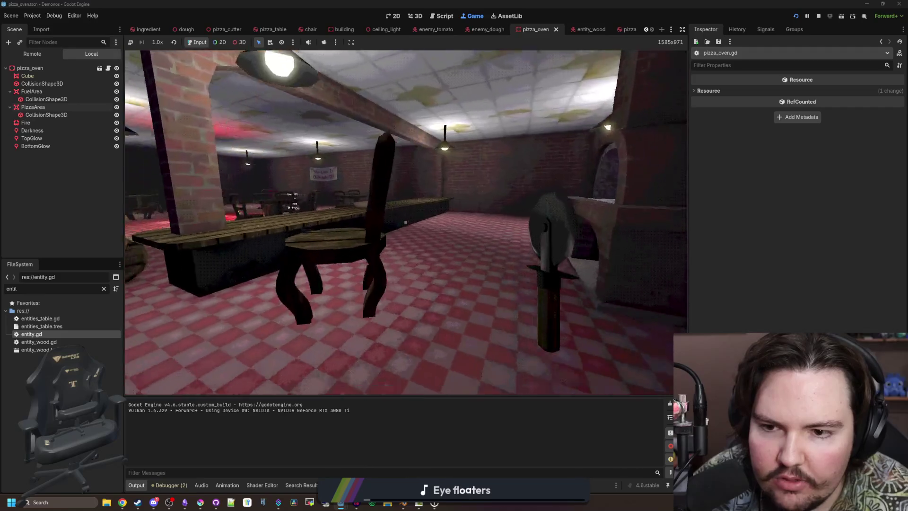
key(w)
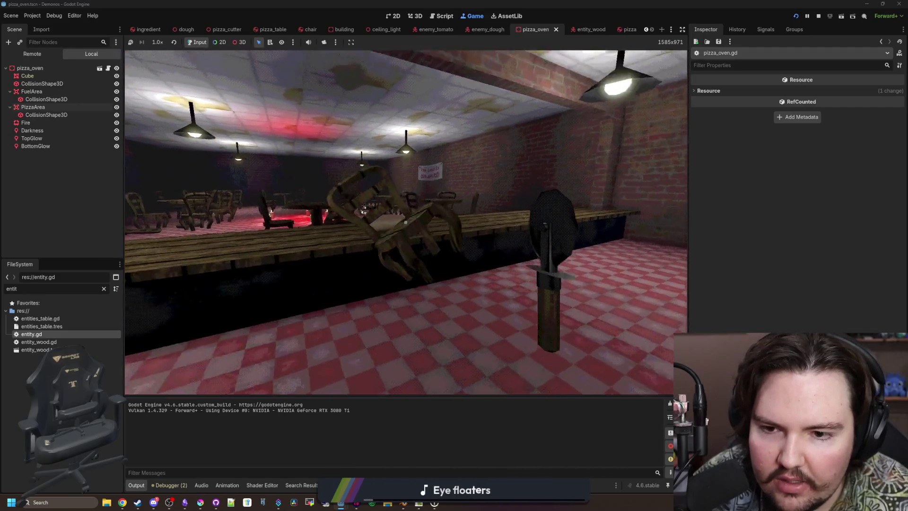
click(406, 222)
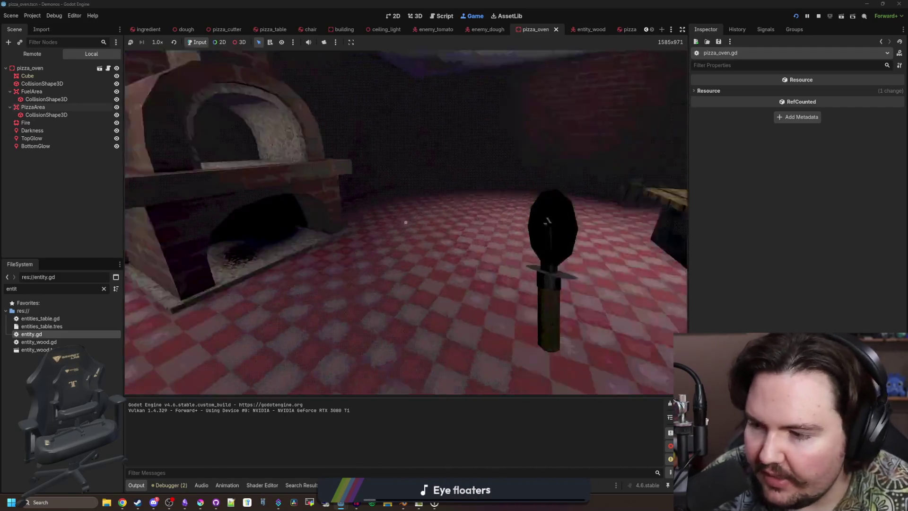
- Walk past the window and oven to the candle circle with the tomato enemy
key(w)
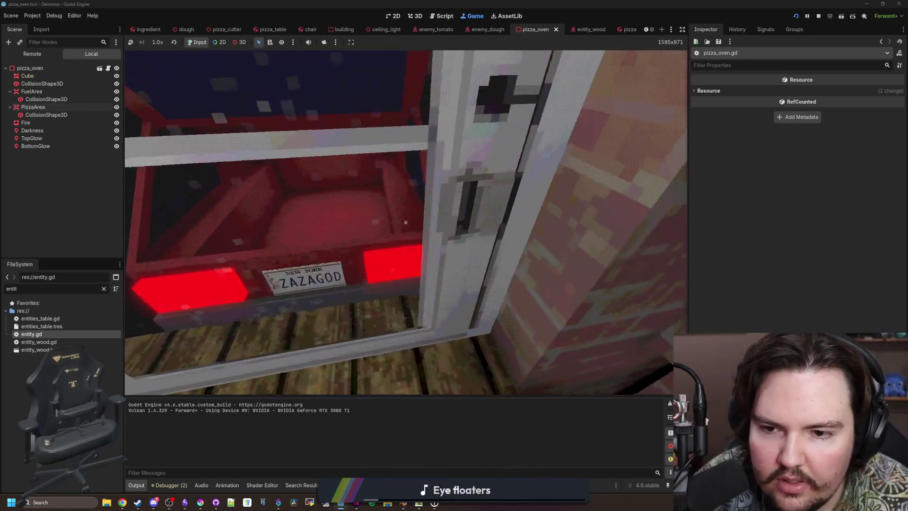
key(w)
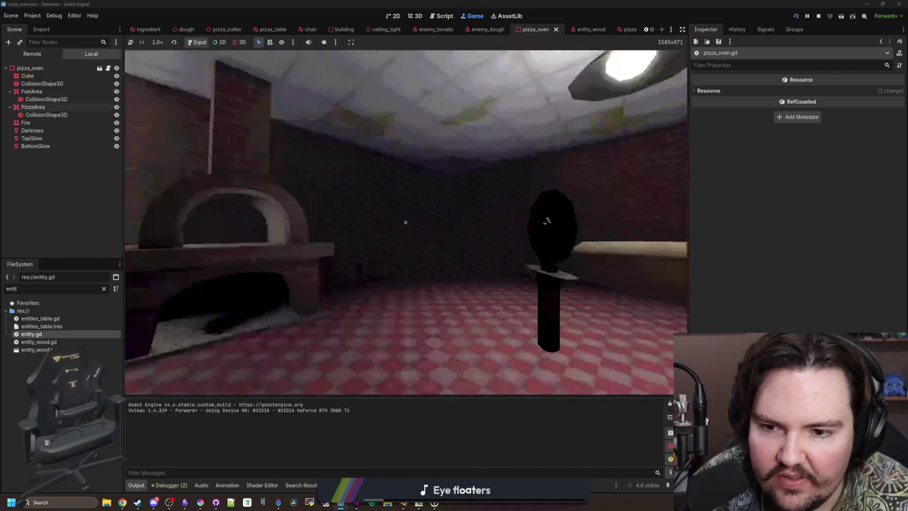
key(w)
key(s)
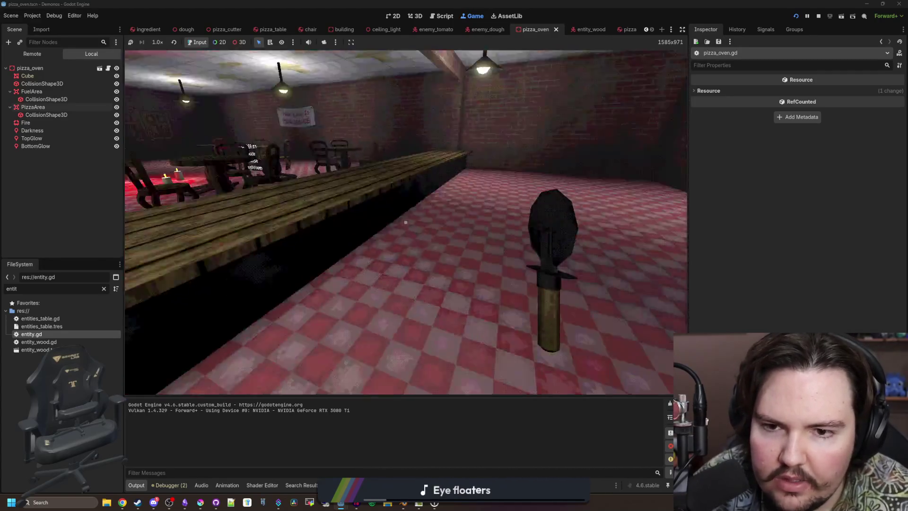
key(w)
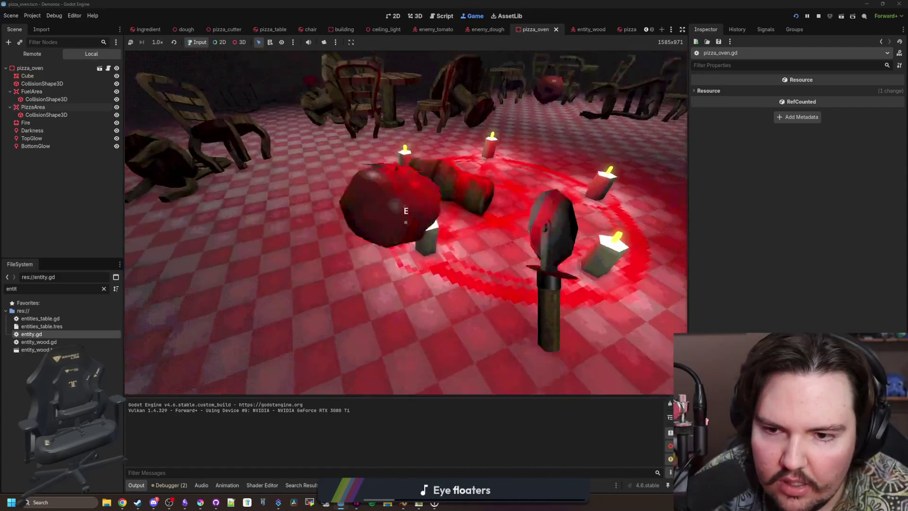
key(w)
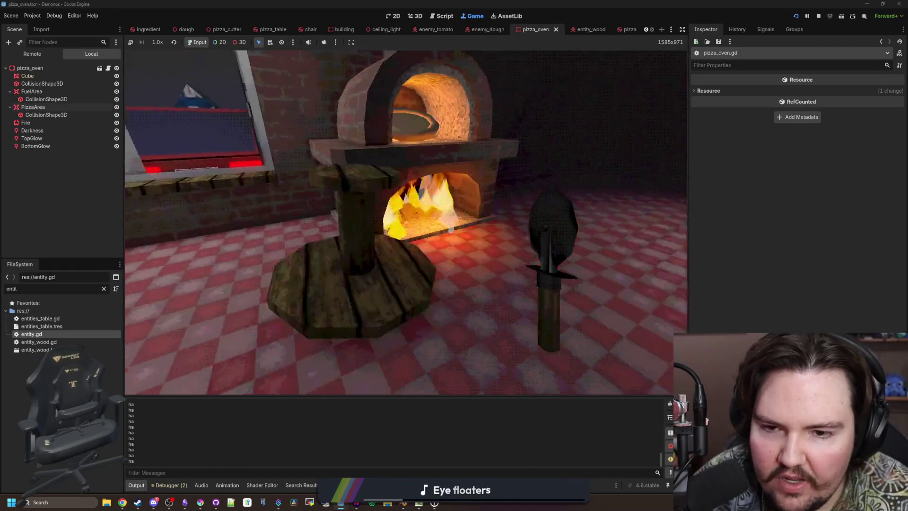
- Walk up to the oven to confirm its fire is burning, then stop the game with F8
key(w)
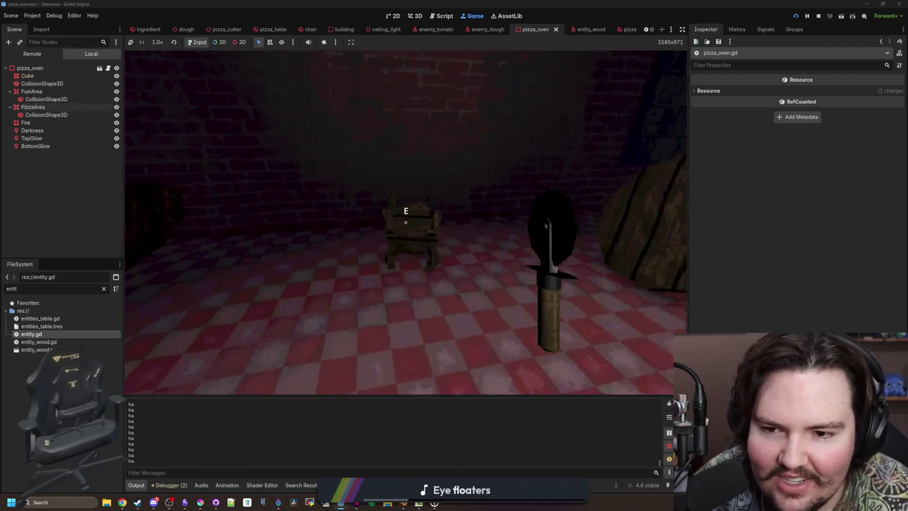
key(w)
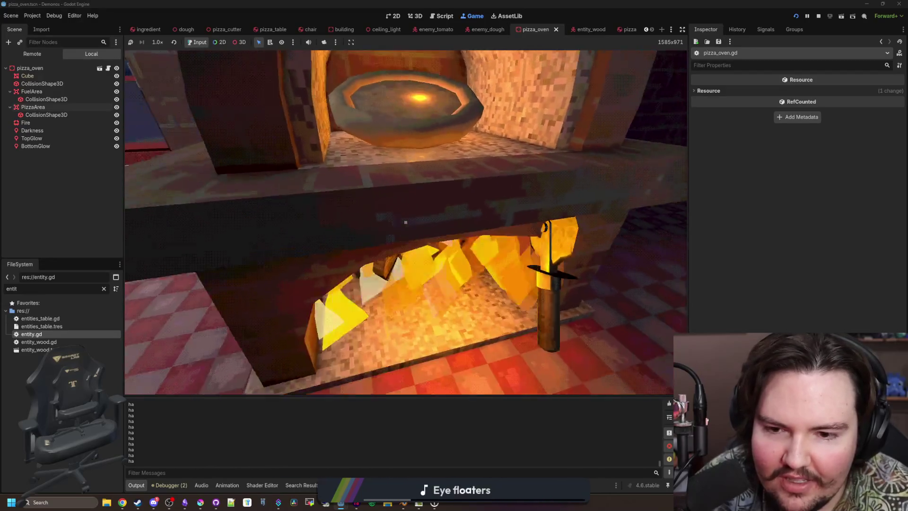
key(s)
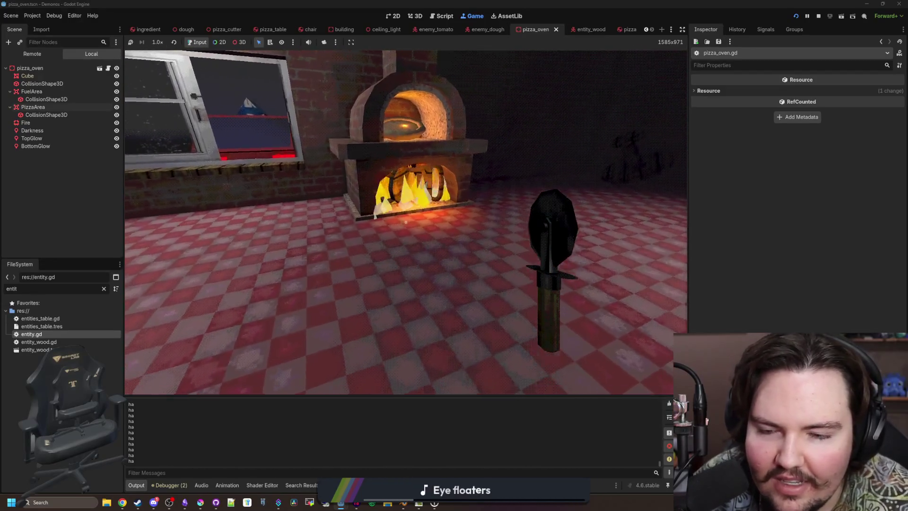
key(F8)
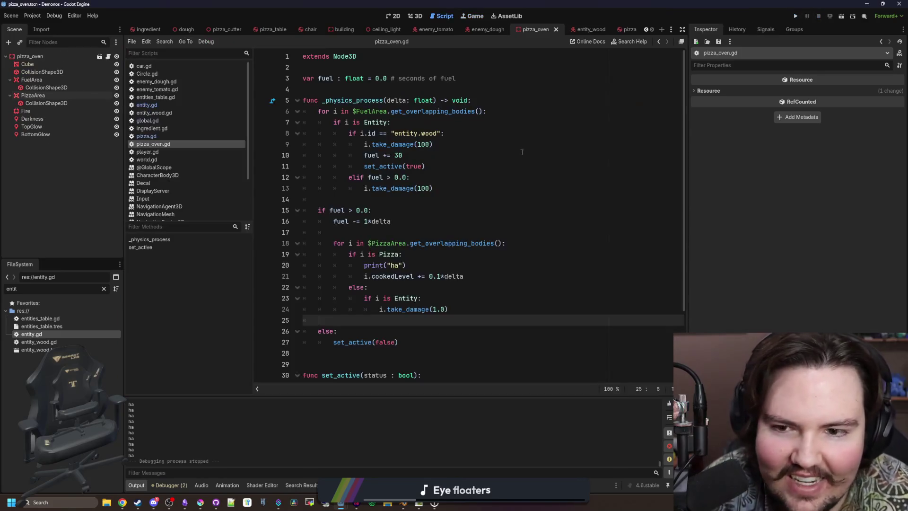
- Abandon a half-written Chair check and open the chair scene by filtering files for 'chair'
click(365, 203)
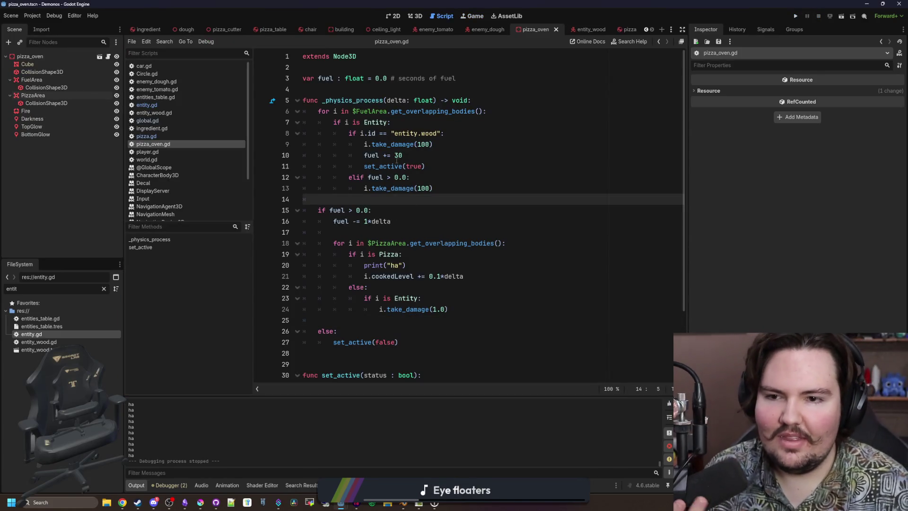
click(392, 122)
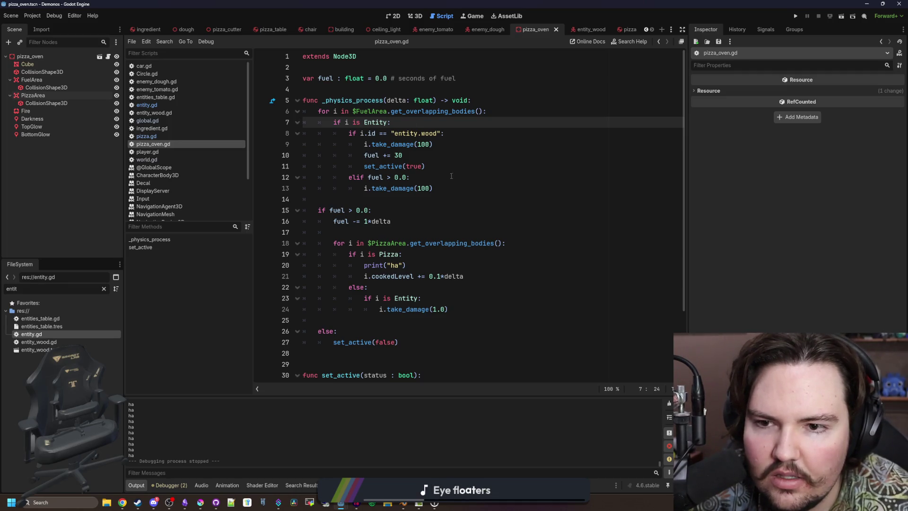
click(445, 195)
click(463, 189)
key(Return)
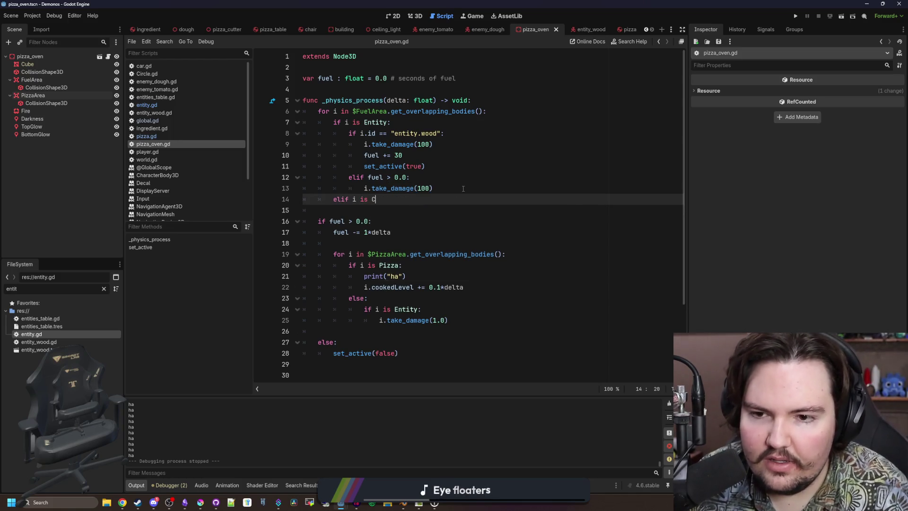
text(hair)
key(BackSpace)
key(BackSpace)
key(BackSpace)
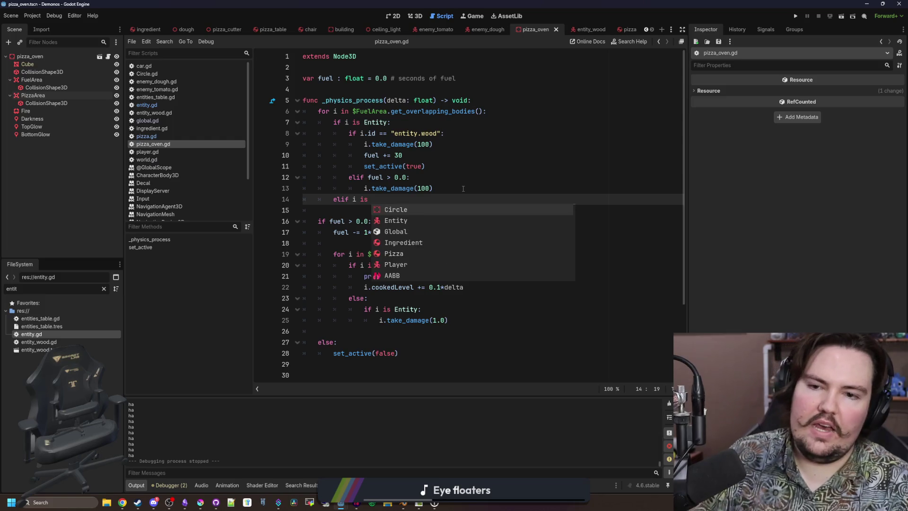
key(BackSpace)
key(BackSpace)
key(BackSpace)
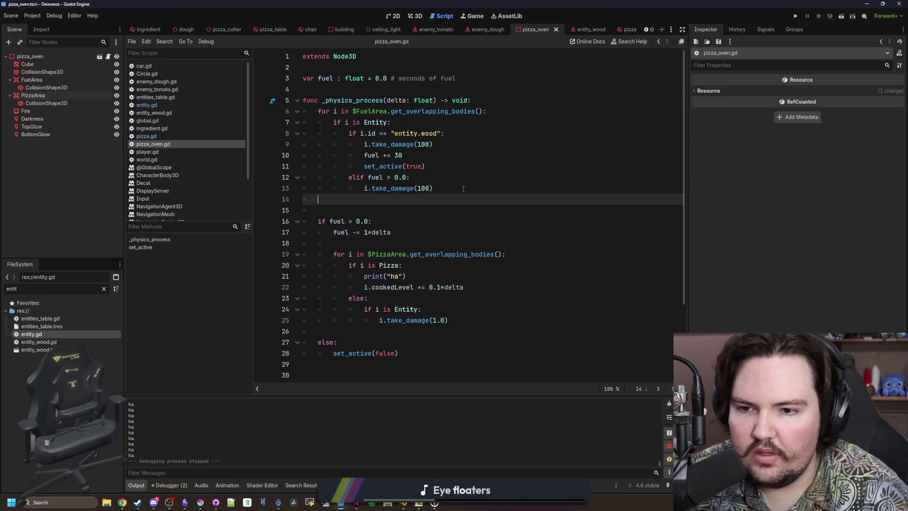
click(104, 289)
text(chair)
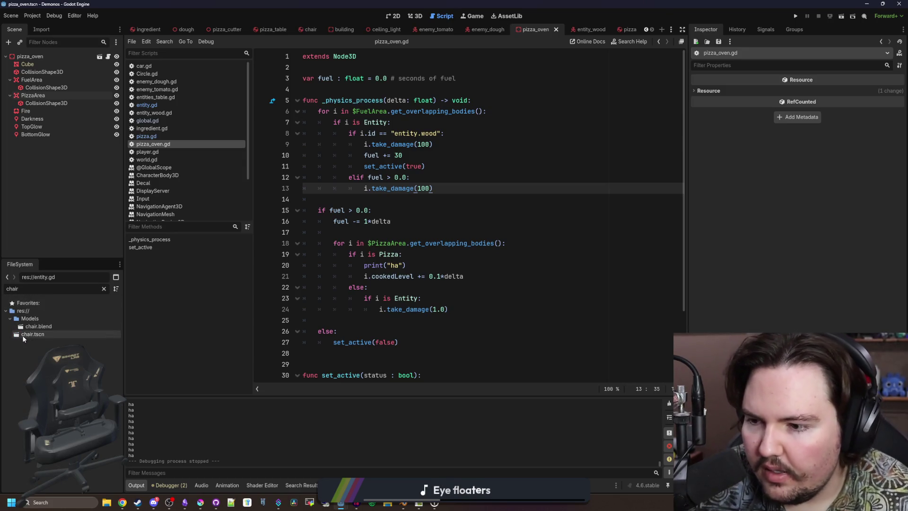
double_click(33, 334)
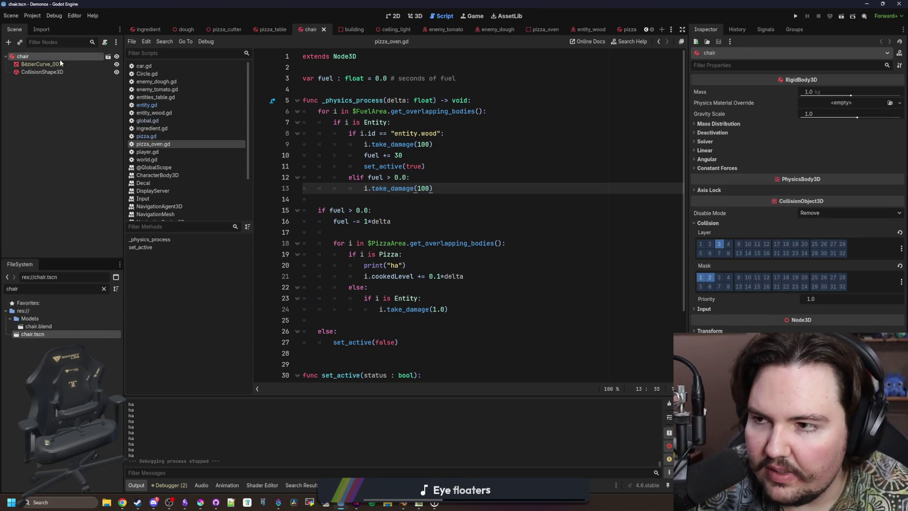
- Tidy the blank lines around line 14 of pizza_oven.gd and save it
click(417, 200)
key(Return)
key(Up)
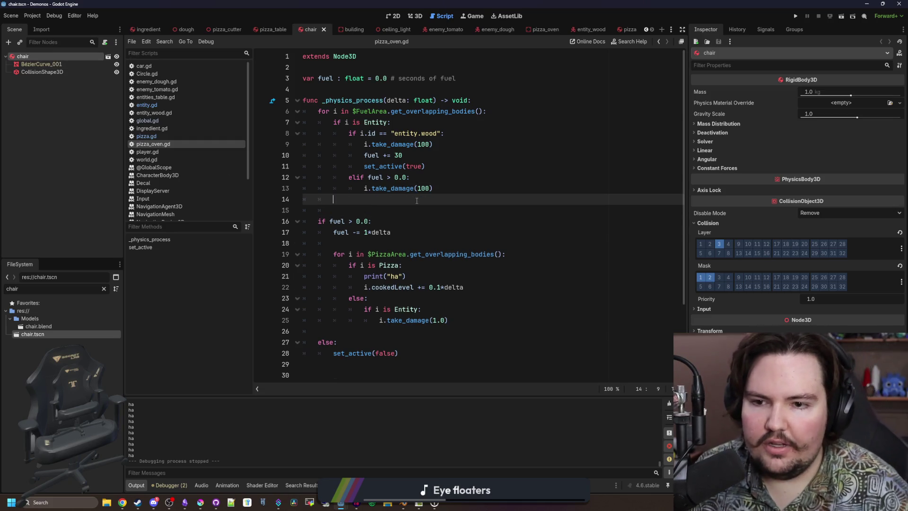
key(BackSpace)
key(BackSpace)
key(BackSpace)
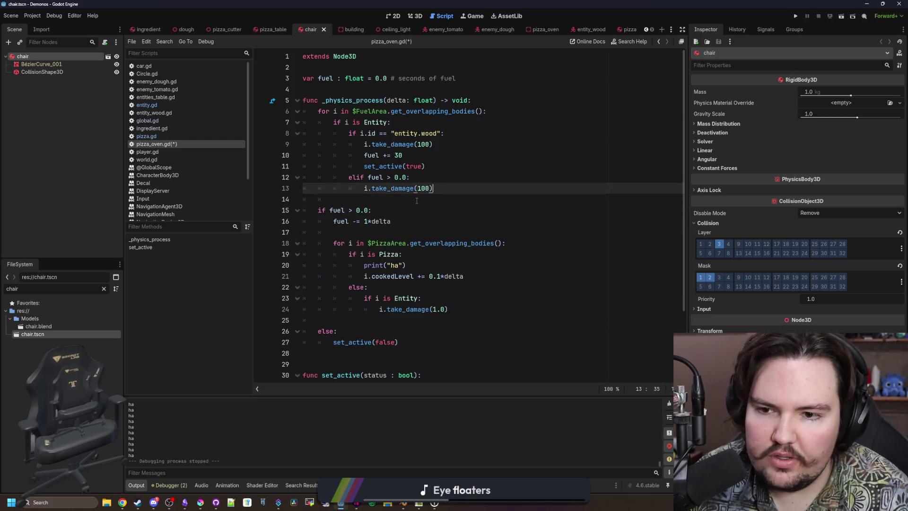
click(416, 201)
key(ctrl+s)
- Add an elif Chair branch with a damage call and fuel += 20.0, then save
key(Return)
key(Up)
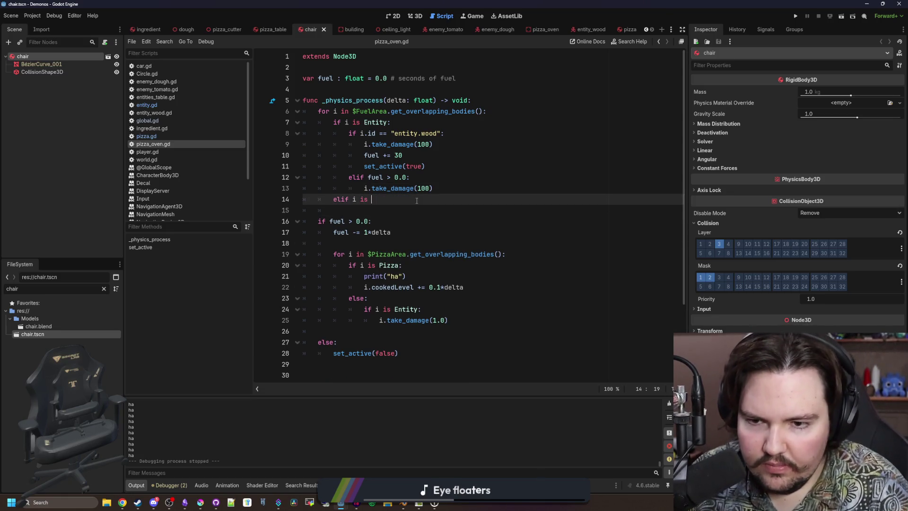
key(Return)
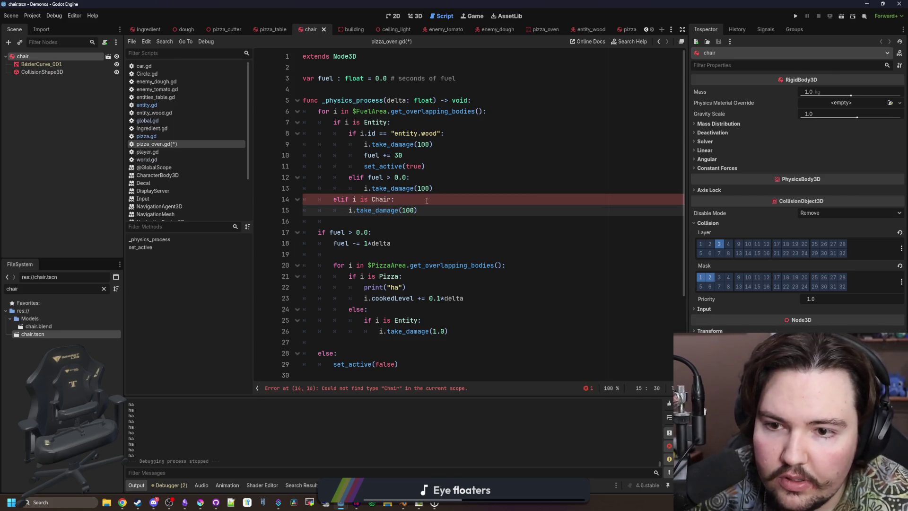
drag(403, 156, 364, 151)
click(451, 205)
key(Return)
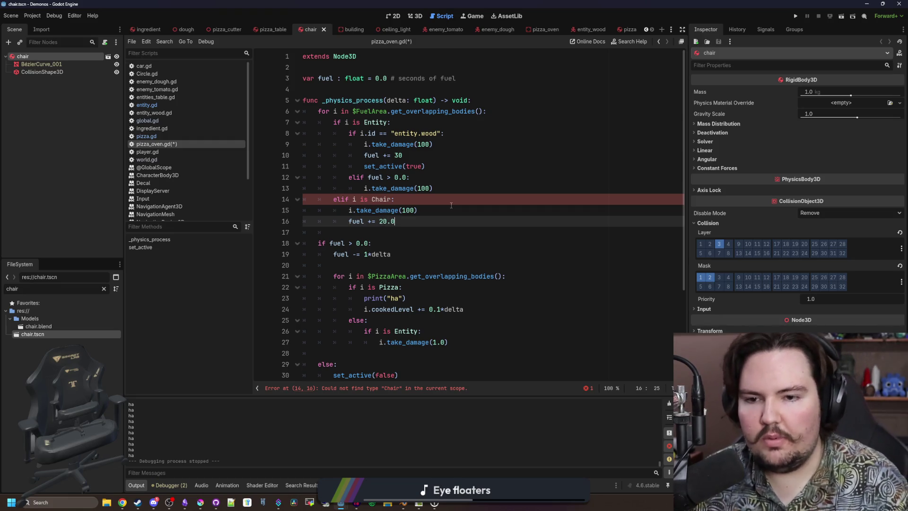
key(Up)
key(Up)
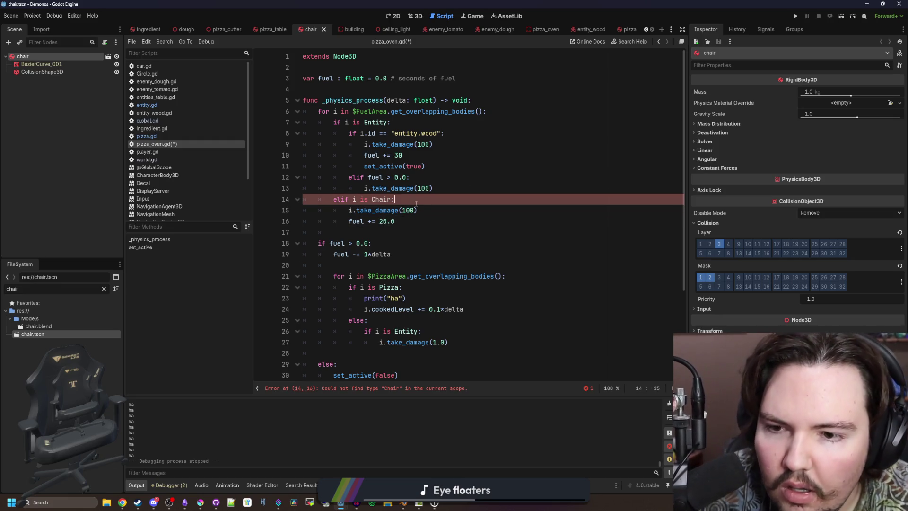
key(ctrl+s)
- Duplicate the Chair branch below it and start editing its call
key(shift+Down)
key(shift+Down)
click(453, 229)
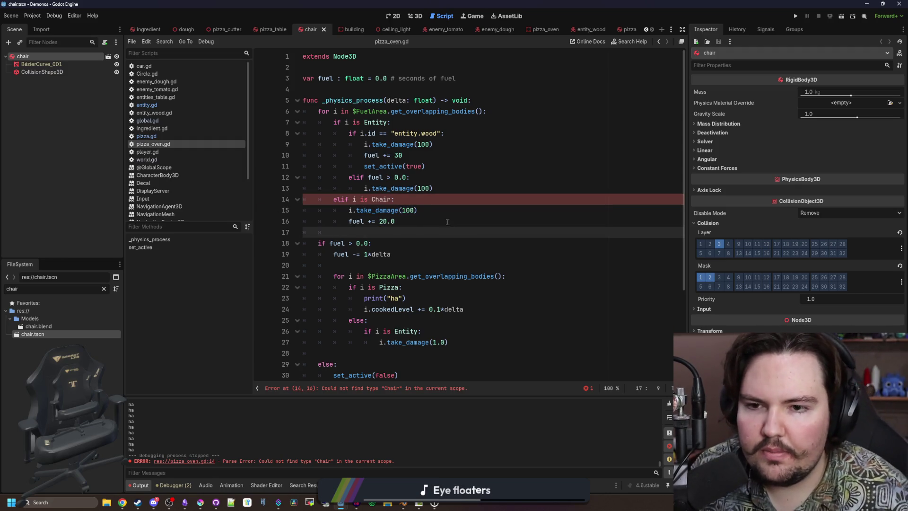
text(elif i is Chair: 			i.take_damage(100) 			fuel += 20.0)
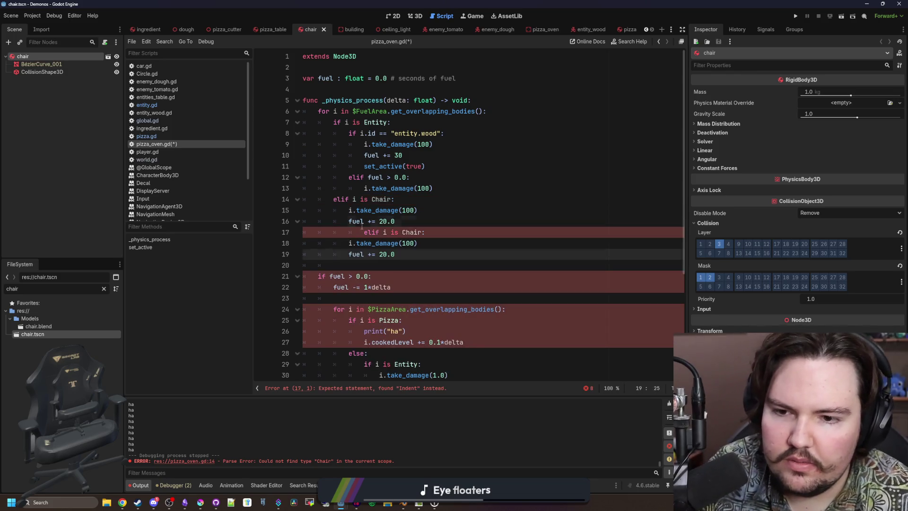
click(362, 227)
key(BackSpace)
key(BackSpace)
drag(417, 243, 346, 242)
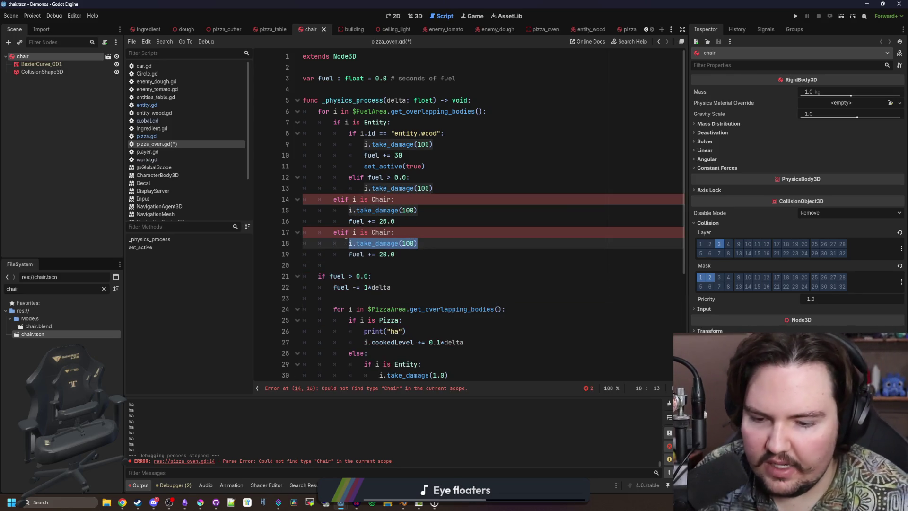
text(i.queue_free()
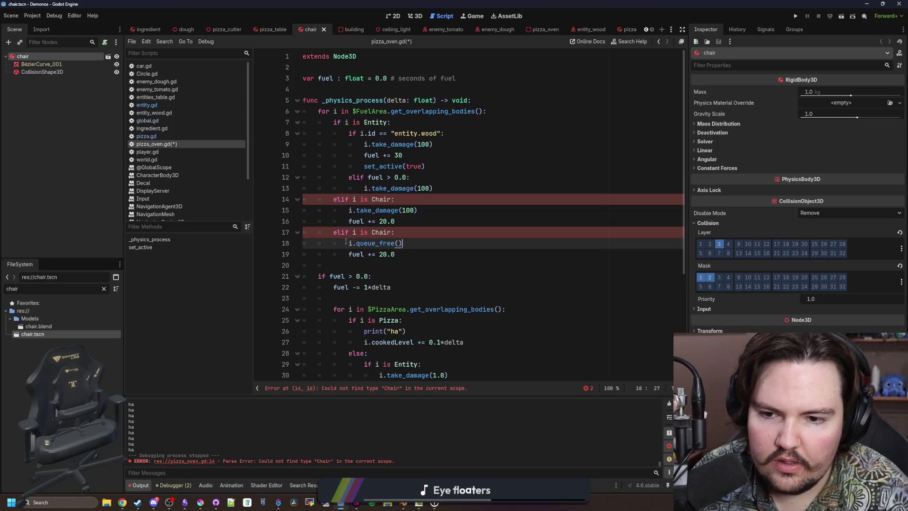
- Use queue_free() in both branches and rename the second branch's type check to Table
drag(411, 243, 348, 243)
key(ctrl+c)
drag(418, 210, 349, 210)
key(ctrl+v)
click(383, 232)
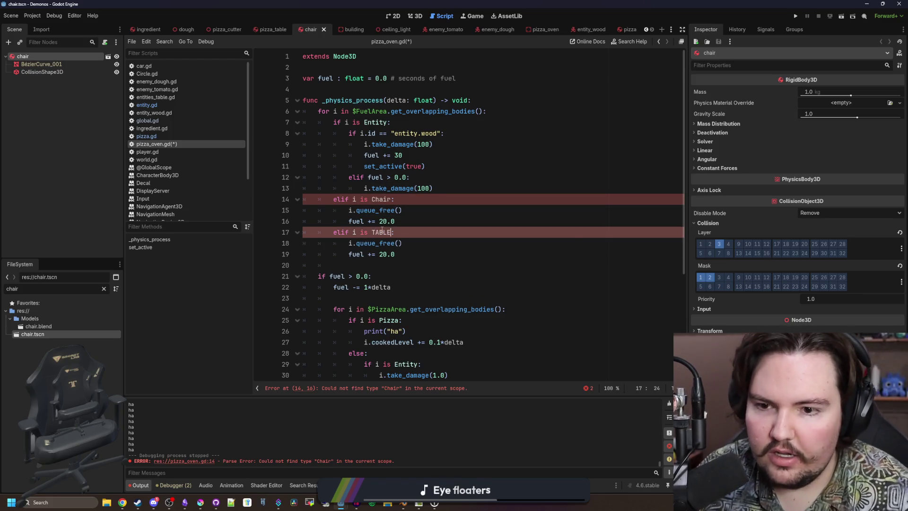
double_click(381, 232)
text(Table)
click(396, 221)
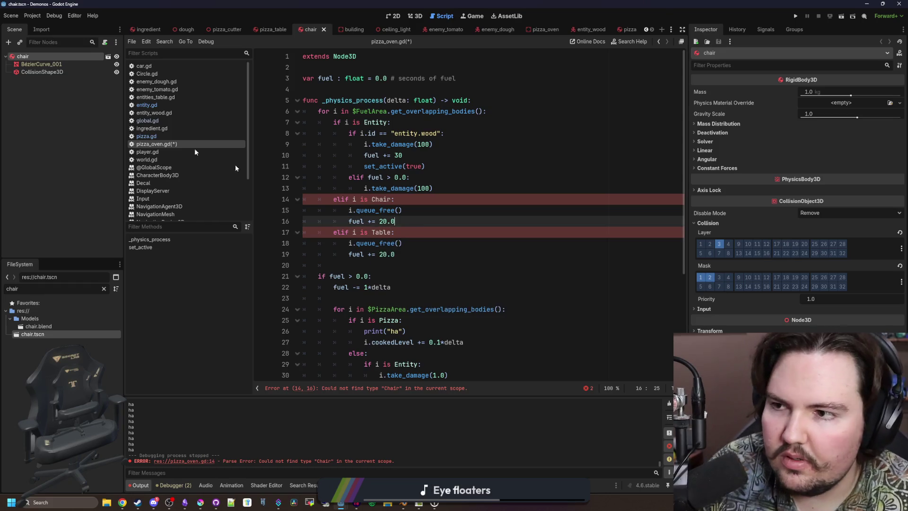
- Attach a new script to the chair node beginning with 'class_name Chair'
click(105, 43)
click(424, 316)
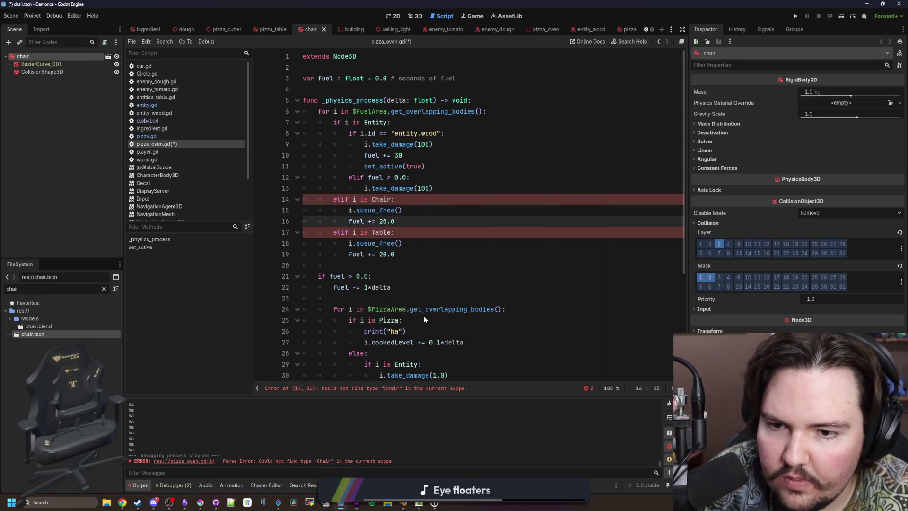
text(class_name Cha)
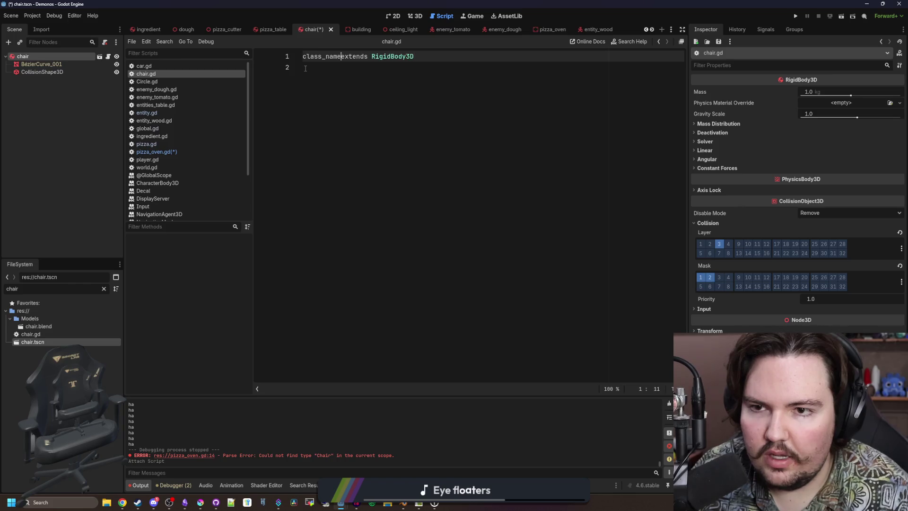
text(ir)
- Save chair.gd with class_name Chair and open the pizza table scene found by filtering 'table'
key(Return)
key(ctrl+s)
key(alt+Left)
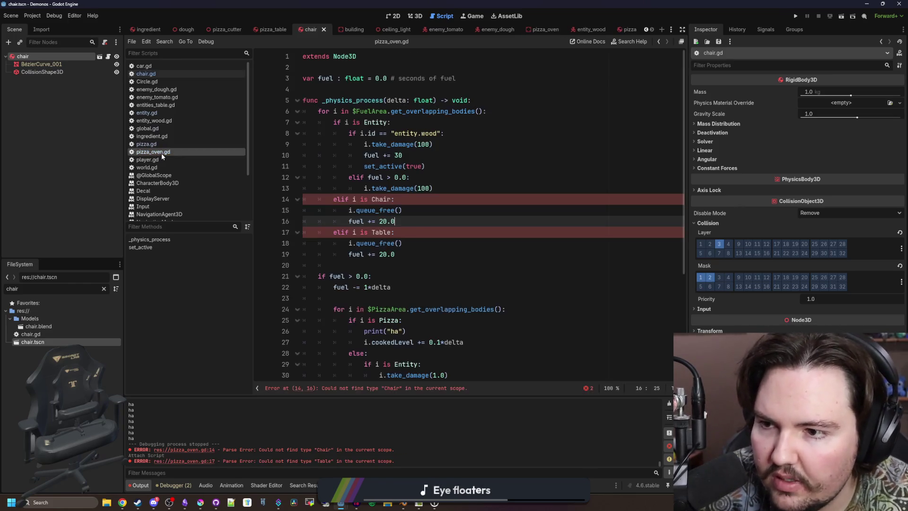
click(104, 289)
text(table)
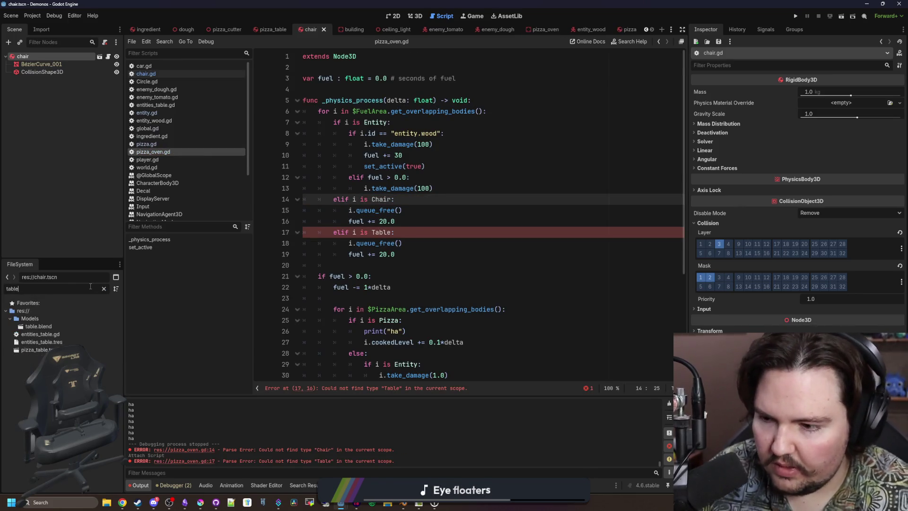
click(36, 350)
double_click(48, 349)
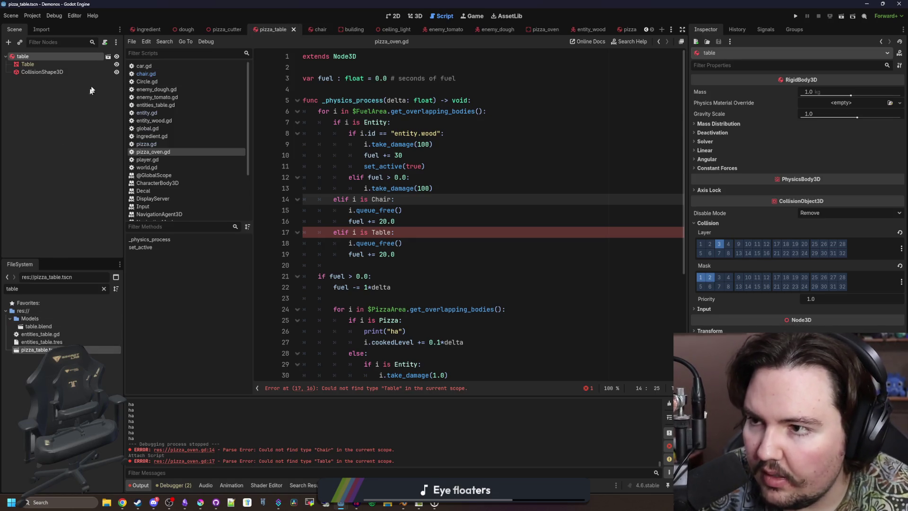
- Attach pizza_table.gd declaring class_name Table, save, and go back to pizza_oven.gd
click(107, 43)
click(425, 307)
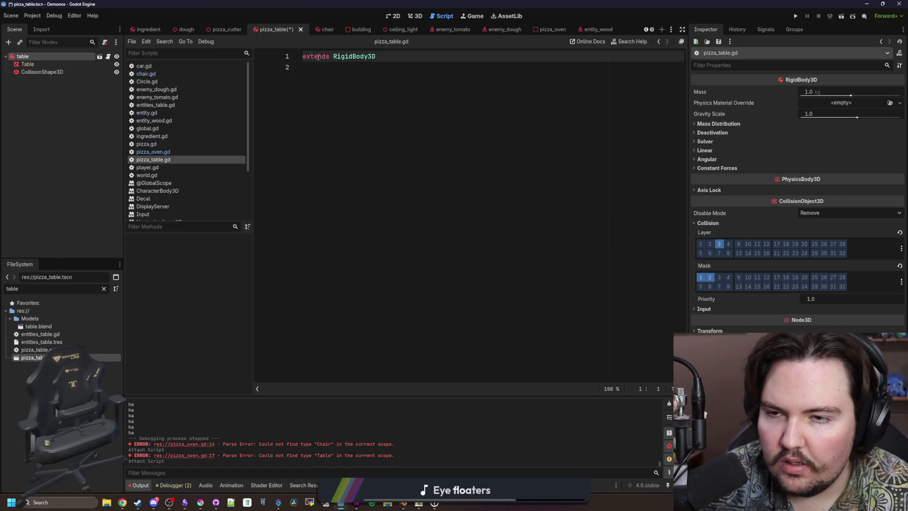
text(class)
key(Down)
key(Return)
text(Table)
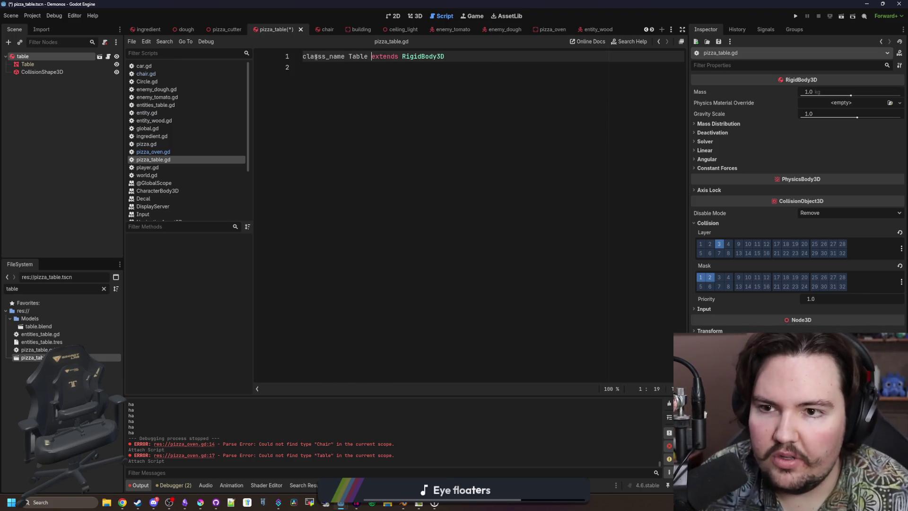
key(ctrl+s)
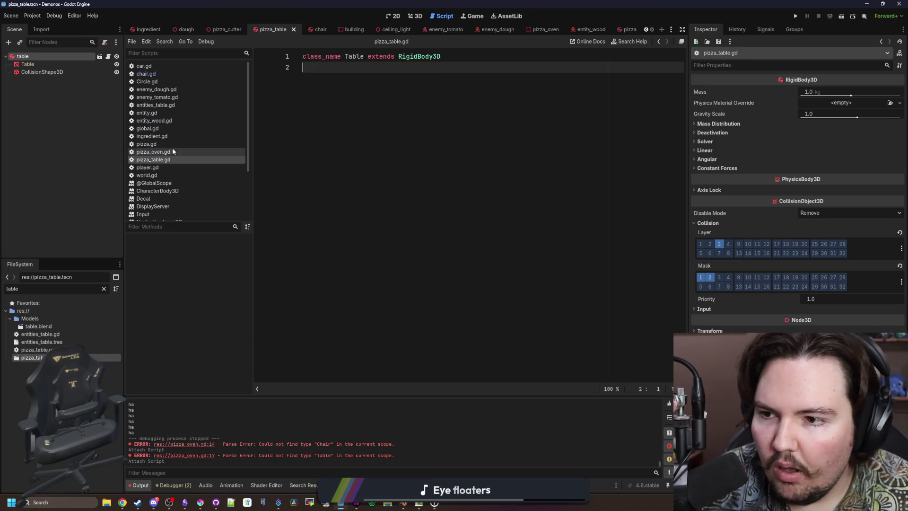
click(172, 151)
click(389, 253)
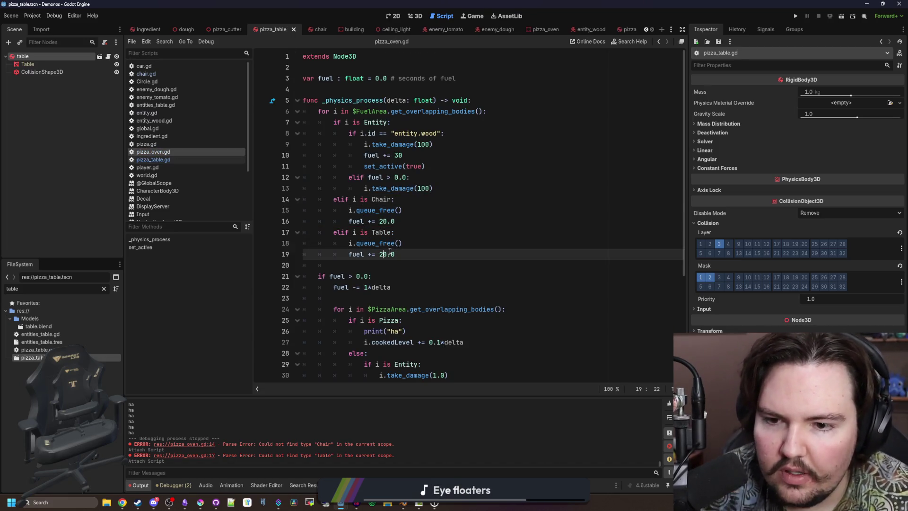
- Verify the Chair and Table type checks no longer error, then launch the game with F5
click(392, 233)
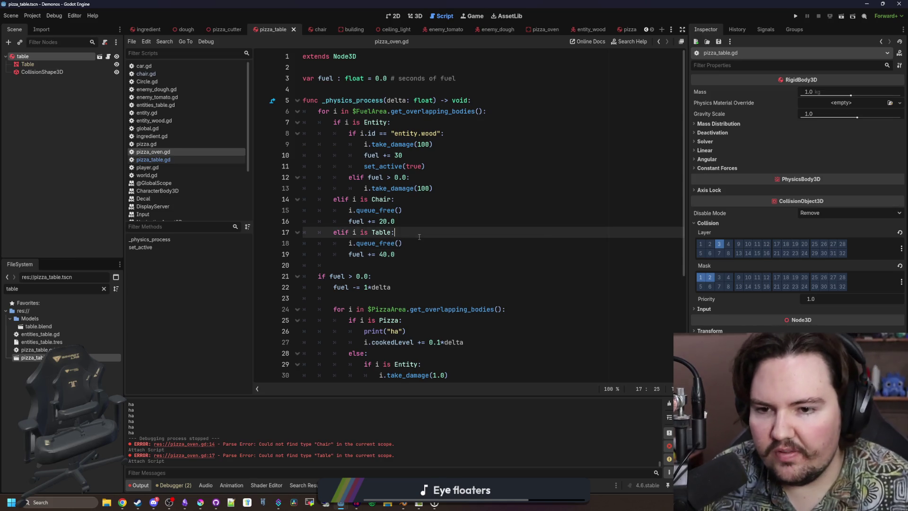
click(449, 198)
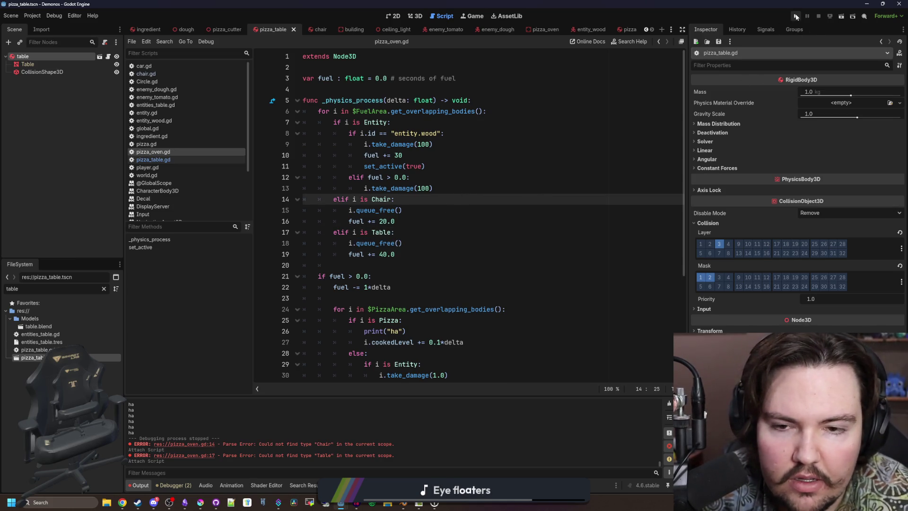
key(F5)
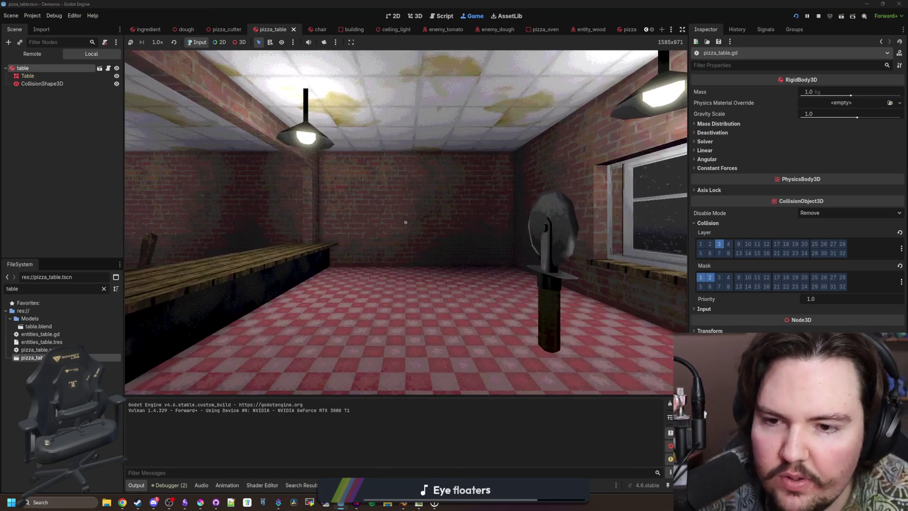
- Walk to the oven to inspect the chair sitting inside it, then stop the game
key(w)
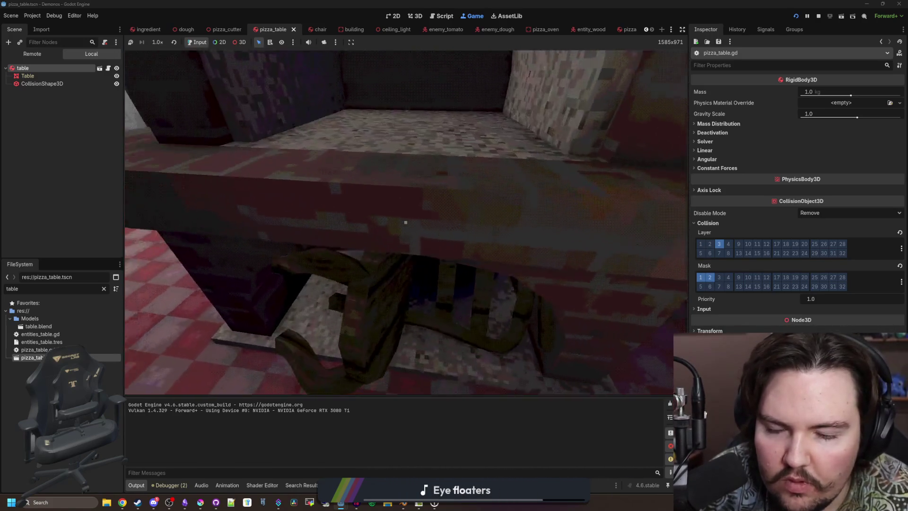
key(s)
key(w)
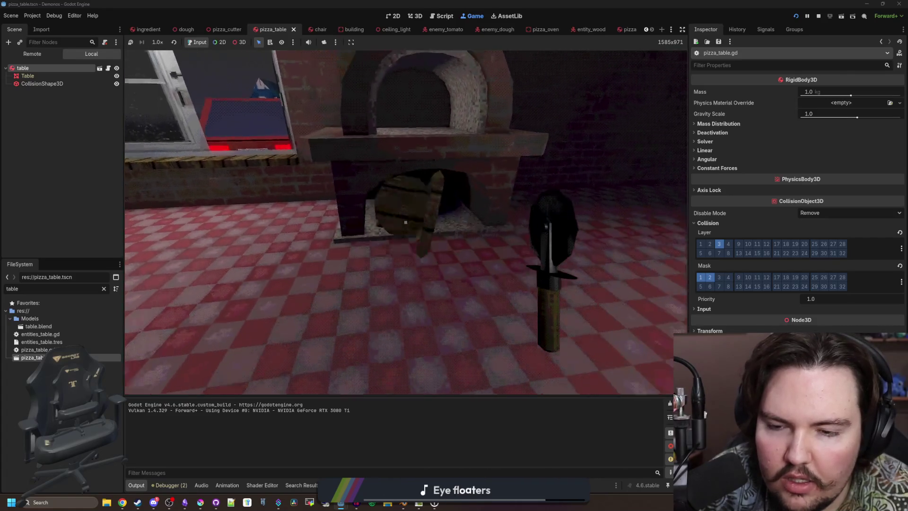
key(s)
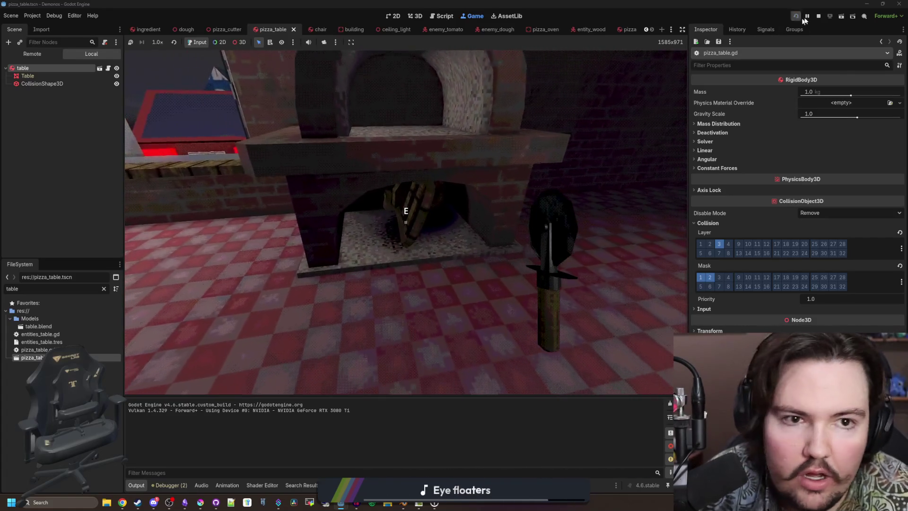
key(F8)
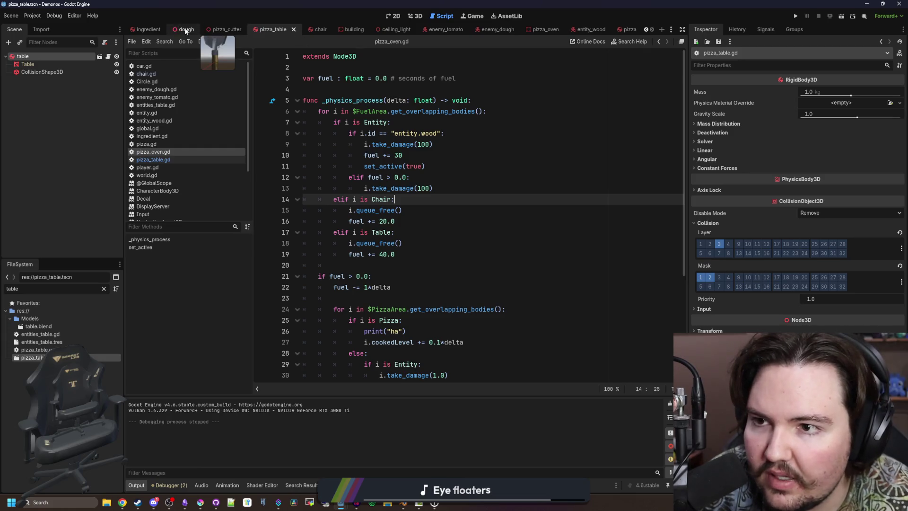
- Enable collision mask layer 3 on the pizza oven's FuelArea
click(543, 30)
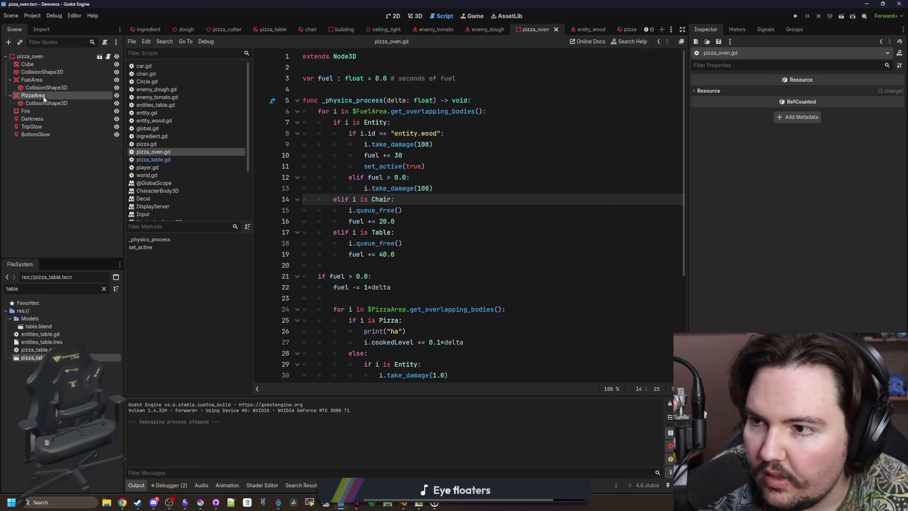
click(50, 79)
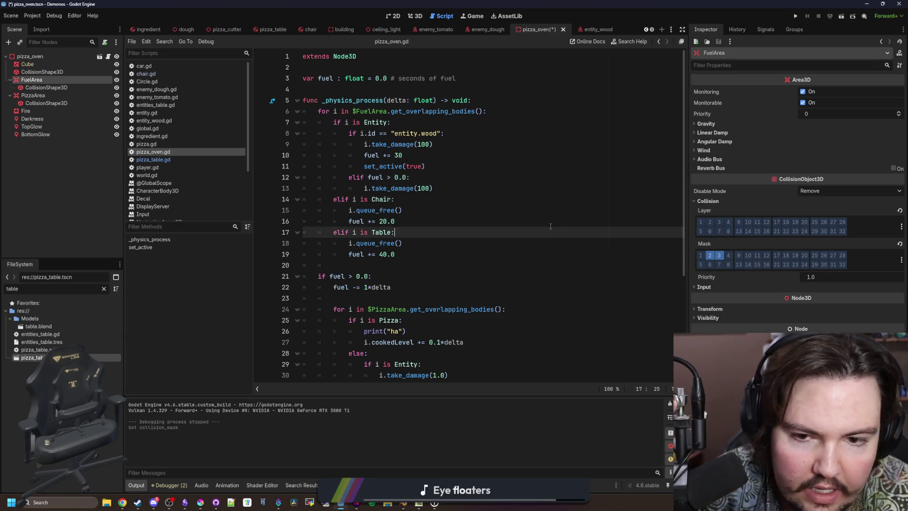
click(719, 255)
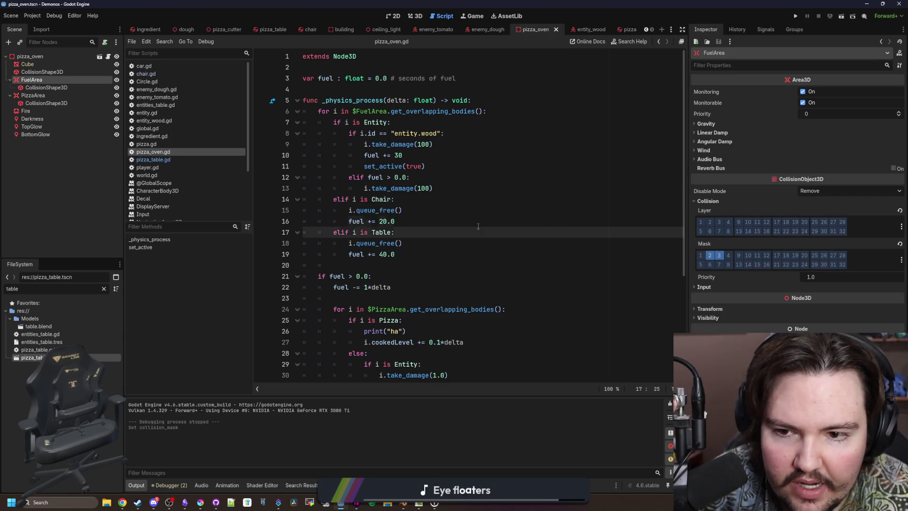
key(Up)
- Playtest the game, then return to pizza_oven.gd
click(793, 17)
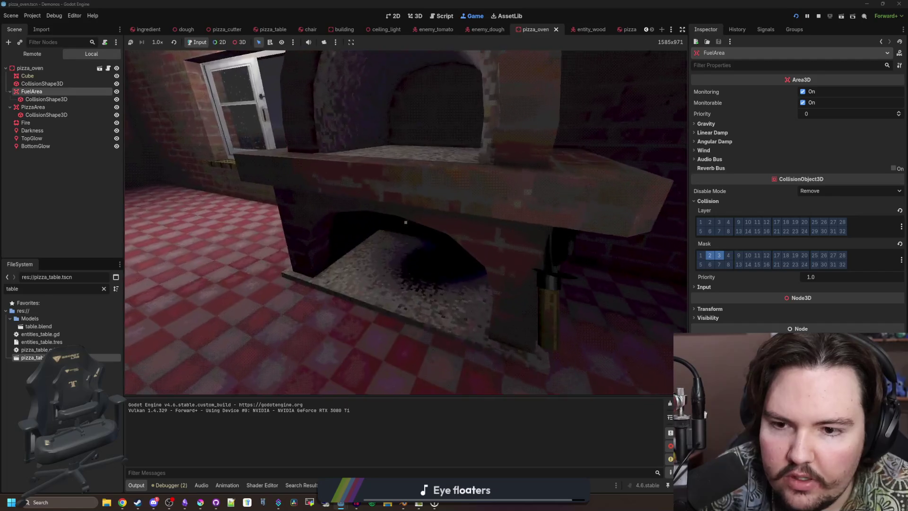
click(108, 68)
scroll(423, 293, down, 4)
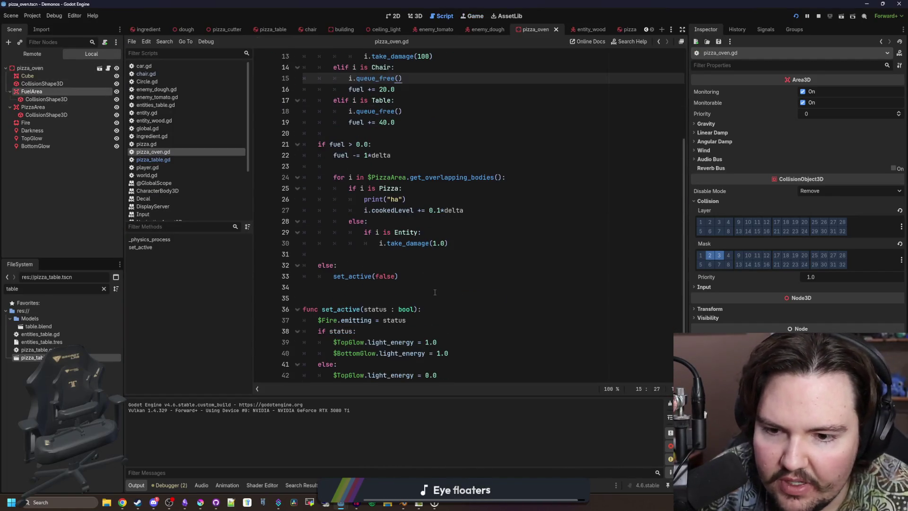
- Save the current scene from the pizza_oven.gd editor
click(438, 237)
scroll(431, 227, up, 4)
click(420, 220)
key(ctrl+s)
- Delete the old set_active(true) call and the set_active(false) else branch from the fuel code
drag(426, 166, 360, 166)
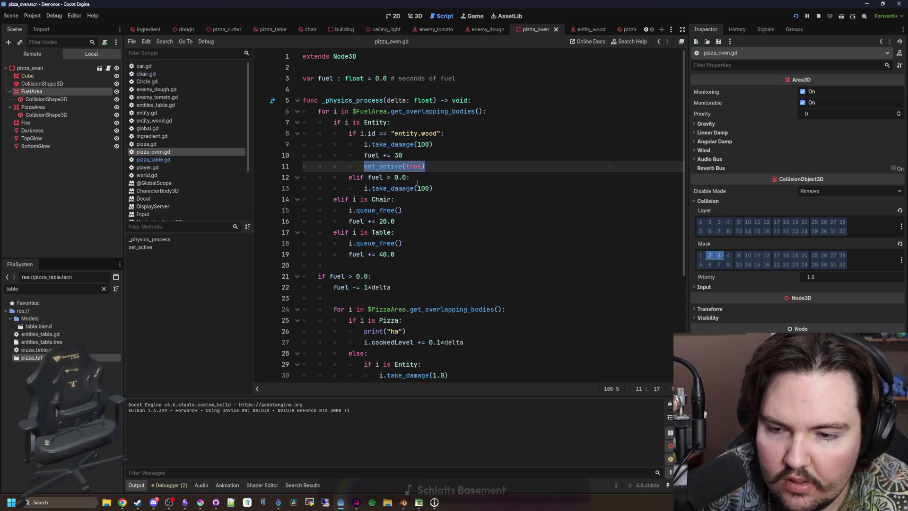
scroll(416, 208, down, 4)
scroll(418, 182, down, 1)
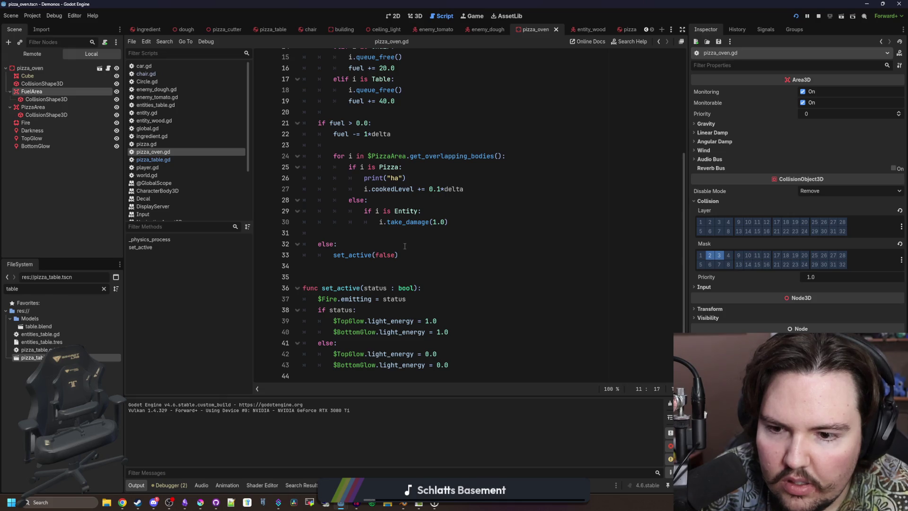
drag(407, 252, 261, 243)
key(ctrl+x)
key(BackSpace)
key(BackSpace)
key(BackSpace)
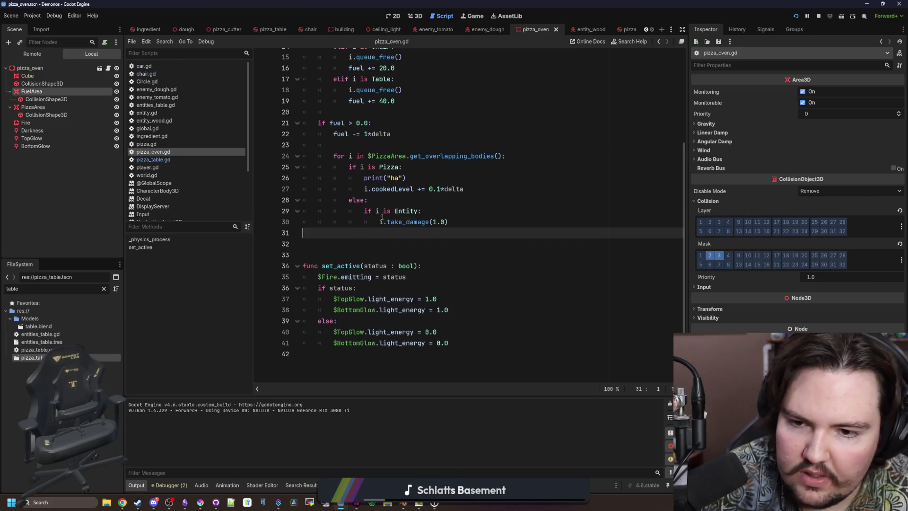
scroll(410, 184, up, 5)
drag(426, 166, 305, 166)
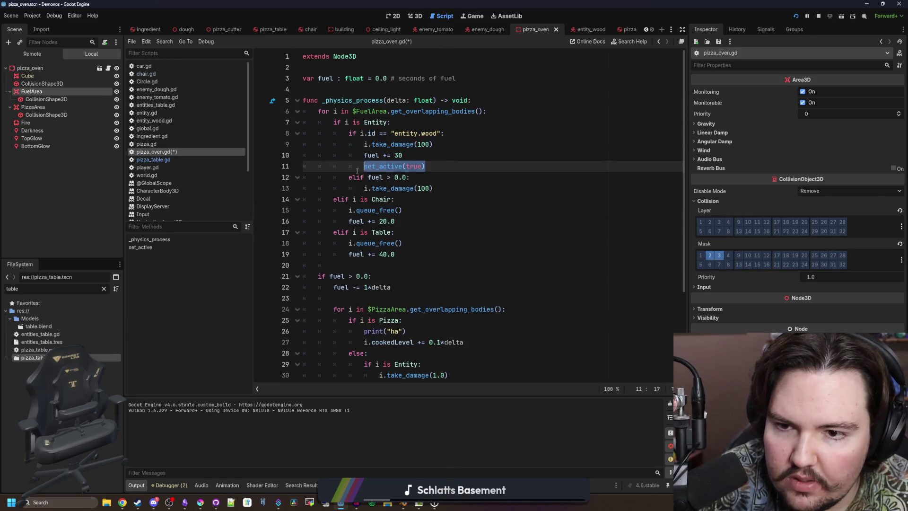
key(BackSpace)
key(BackSpace)
- Replace the seconds-of-fuel comment with a setter block opened after var fuel
click(459, 79)
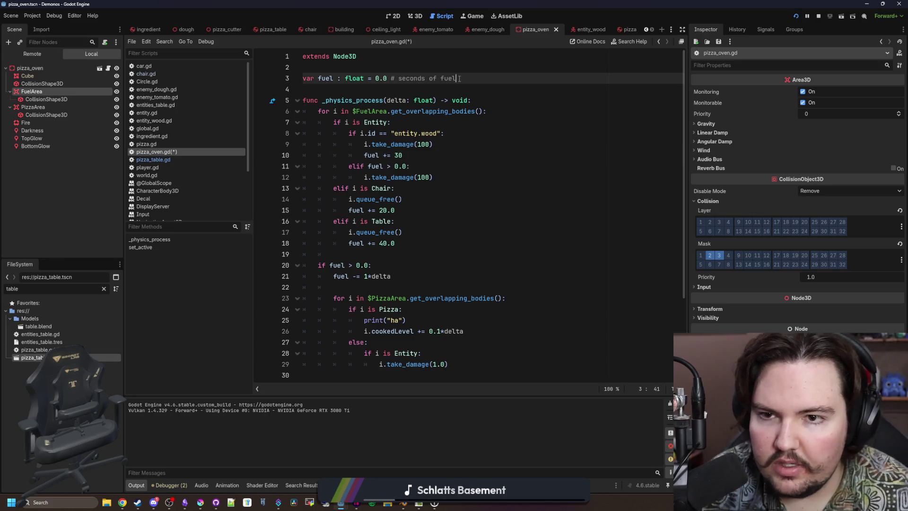
text(:)
key(Return)
key(BackSpace)
drag(393, 85, 270, 89)
key(BackSpace)
- Write the set(val): body: assign fuel, check fuel > 0, with set_active calls in if/else
key(Tab)
text(set(val):)
key(Return)
text(fu)
text(el = value)
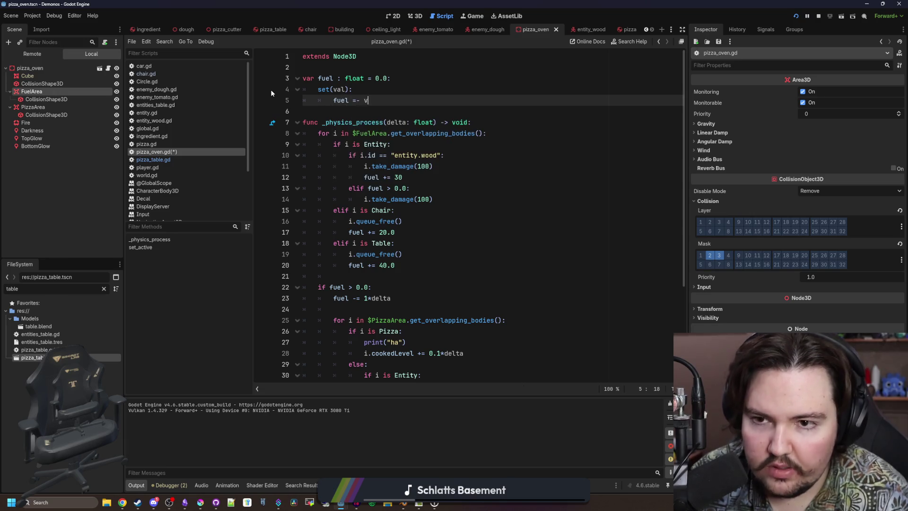
key(Return)
text(if fuel > 0:)
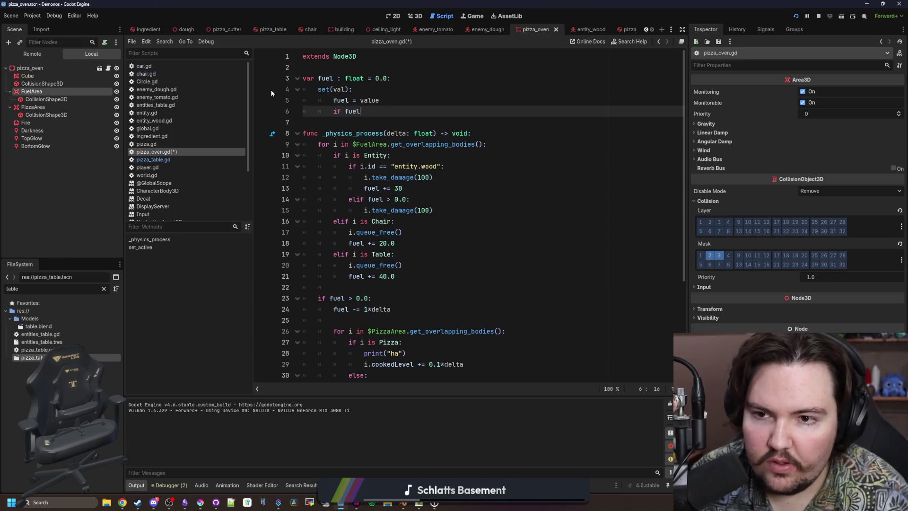
key(Return)
text(set_active(false))
key(Return)
text(else:)
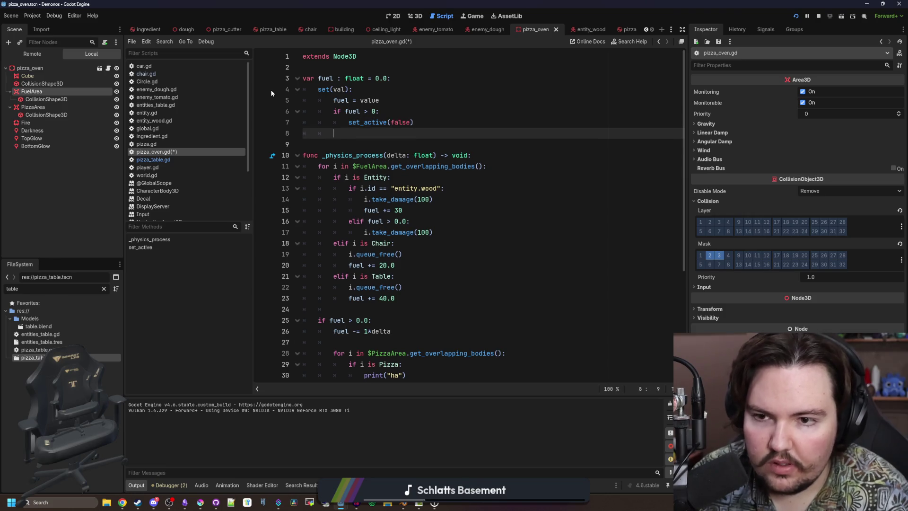
key(Return)
text(set_active(false))
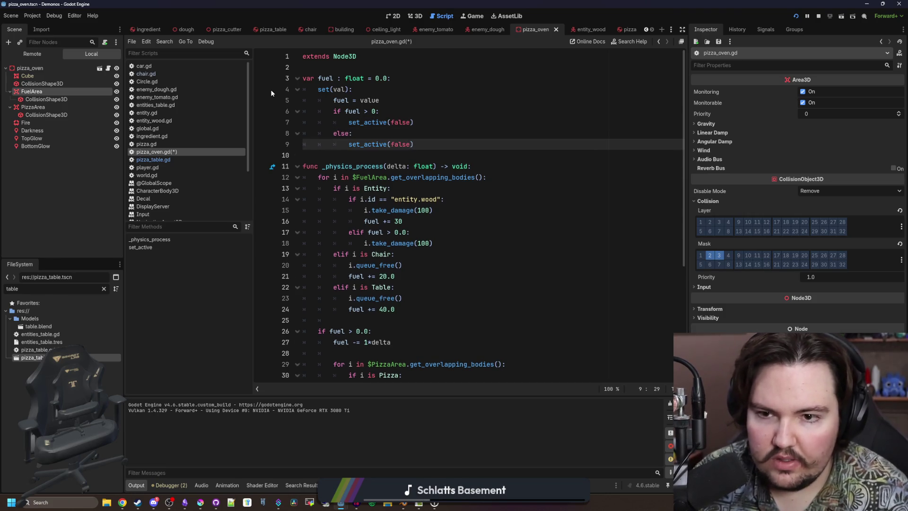
- Make the first call set_active(true) and rename value to val
key(Up)
key(Up)
key(BackSpace)
key(BackSpace)
key(BackSpace)
text(true)
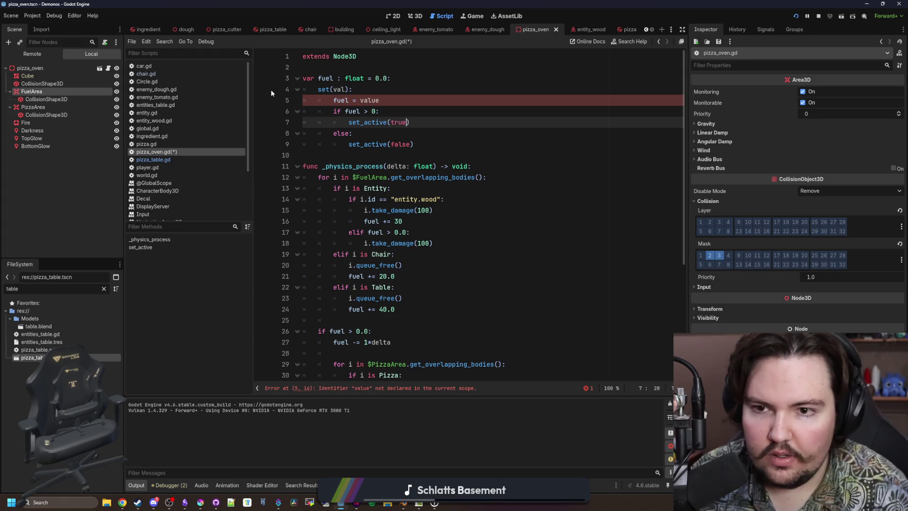
click(392, 99)
key(BackSpace)
key(BackSpace)
key(Up)
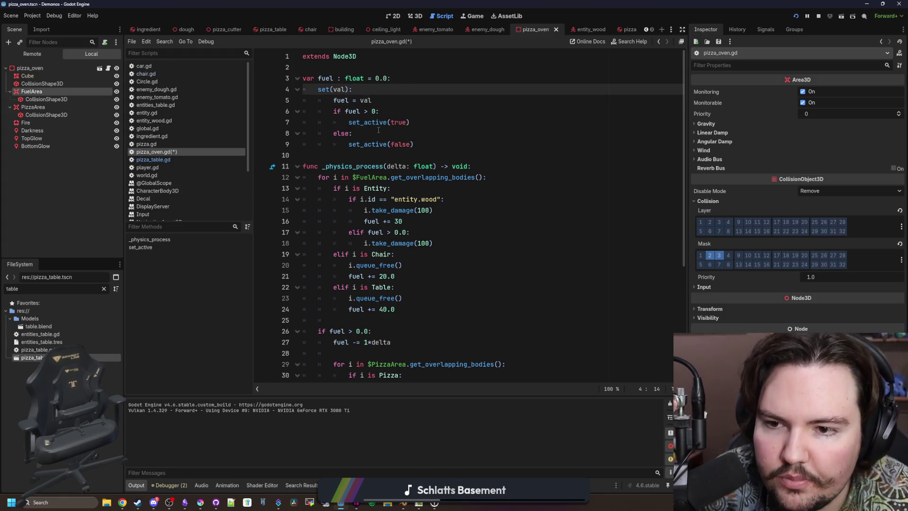
- Save the updated pizza_oven.gd script
scroll(451, 162, down, 4)
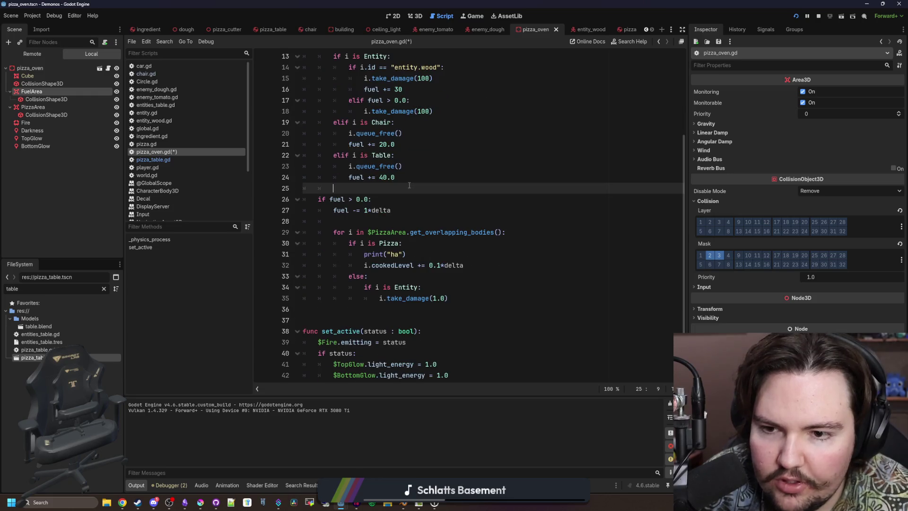
click(404, 174)
click(426, 276)
key(ctrl+s)
click(472, 144)
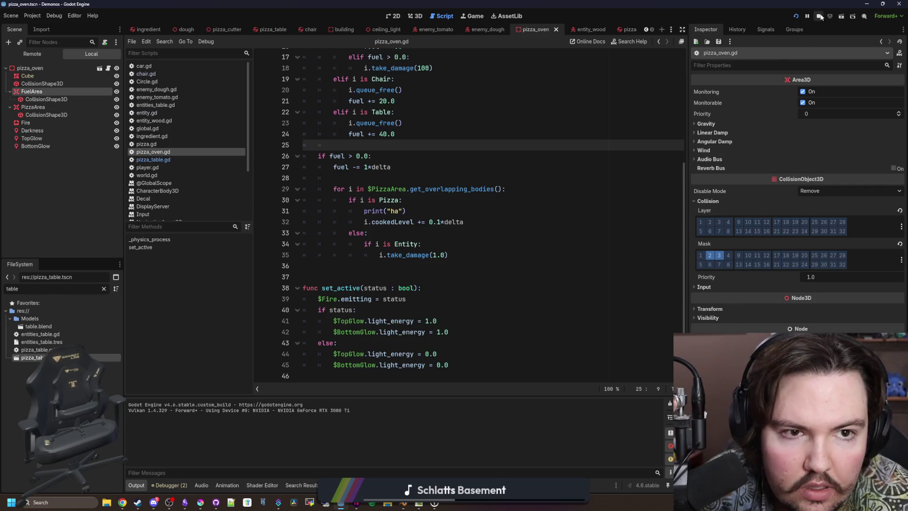
- Playtest to confirm the oven fire is burning, then return to pizza_oven.gd
click(795, 16)
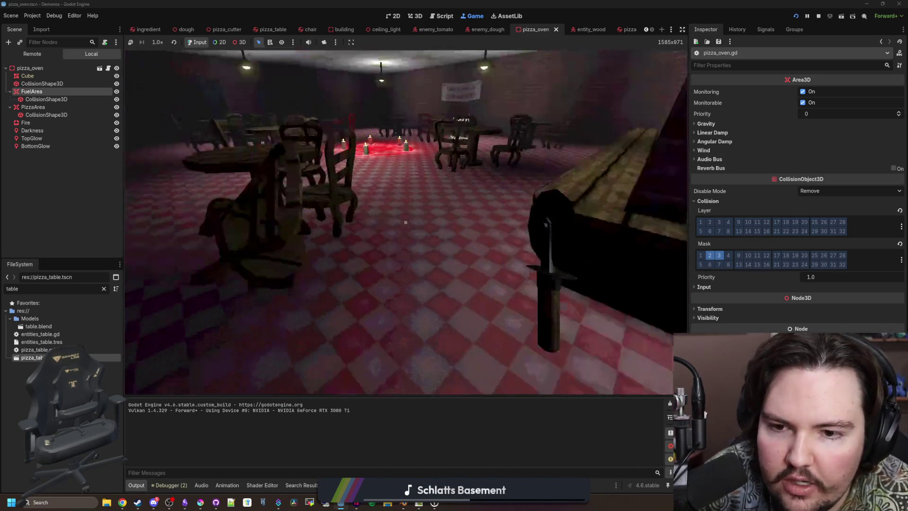
key(s)
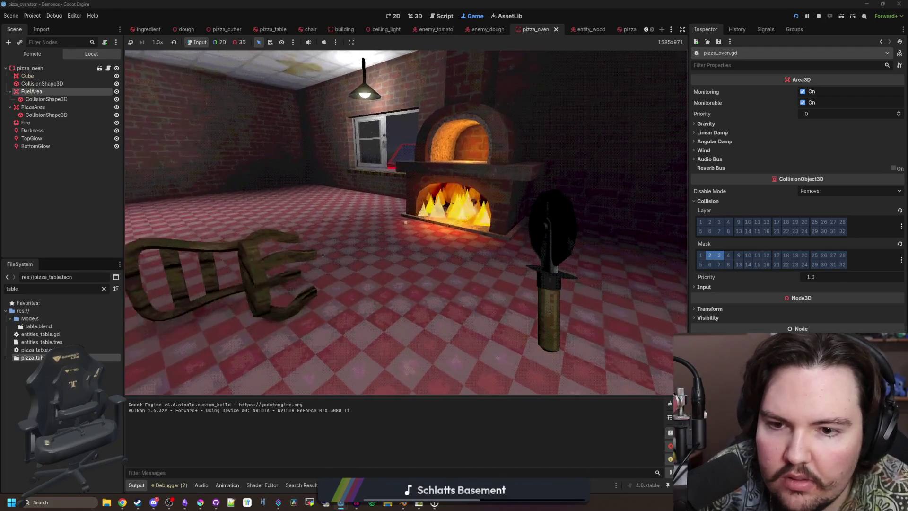
key(ctrl+F3)
scroll(347, 174, up, 4)
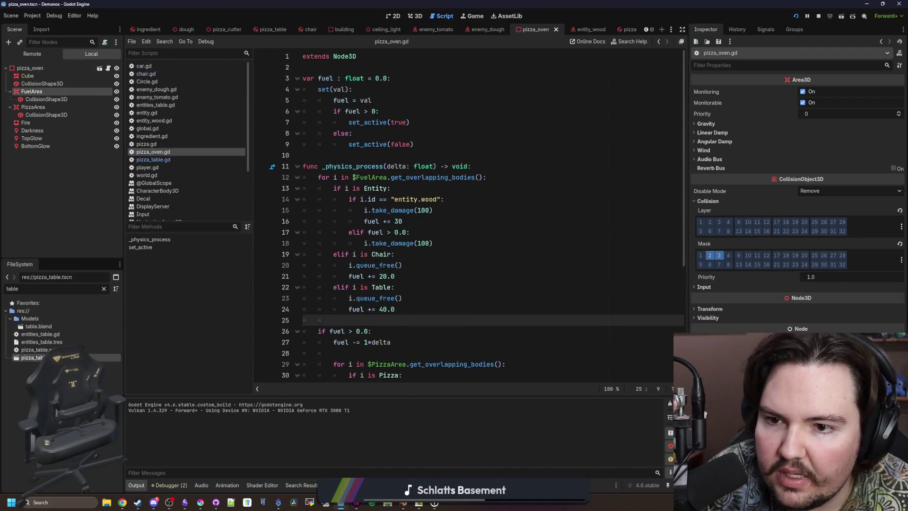
- Add a func _ready() calling set_active(false) so the oven starts unlit, then relaunch
click(368, 158)
key(Return)
key(Return)
key(Return)
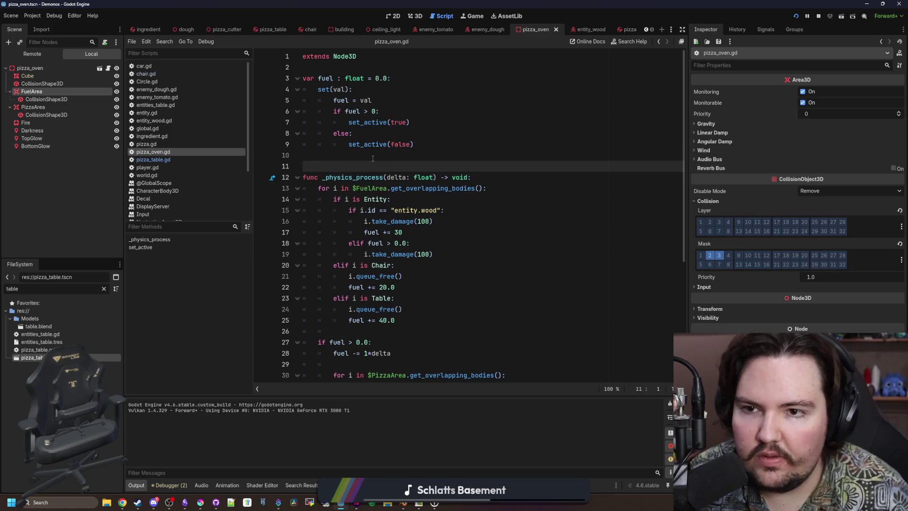
key(Up)
key(Up)
key(Return)
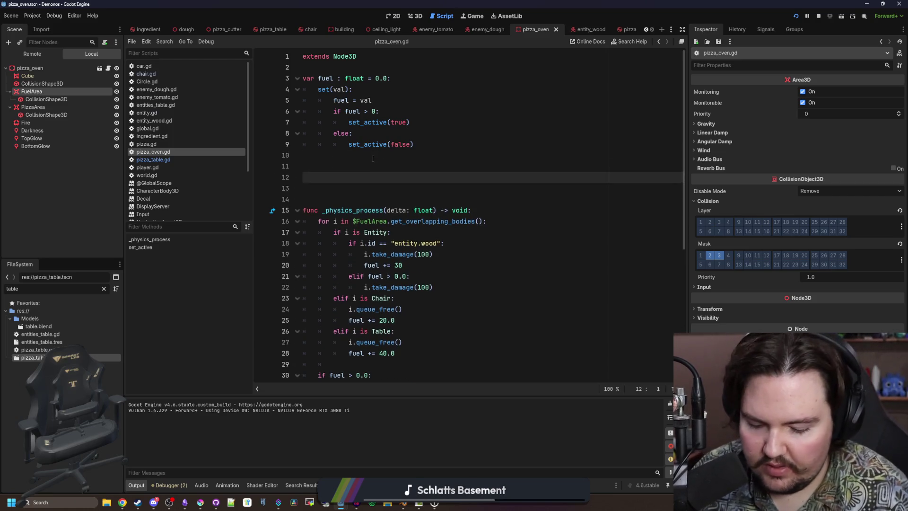
text(func _read)
key(Return)
key(Return)
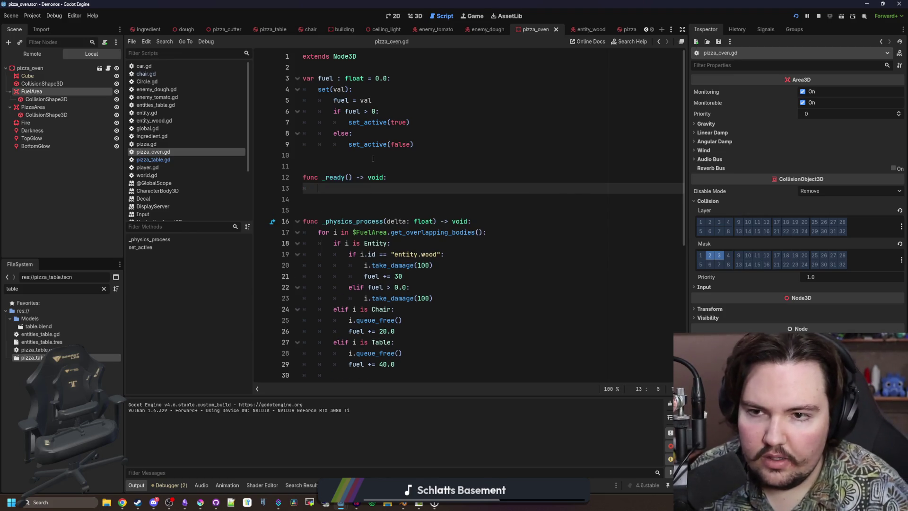
key(Return)
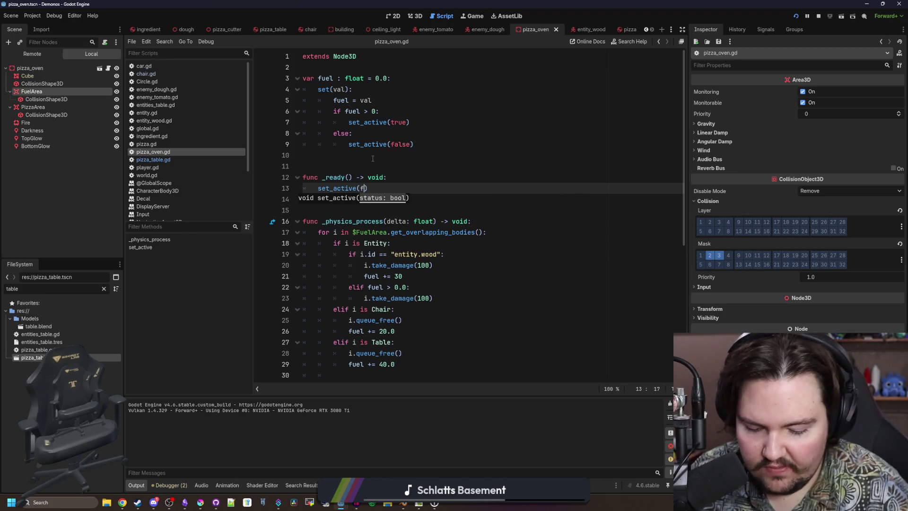
click(796, 17)
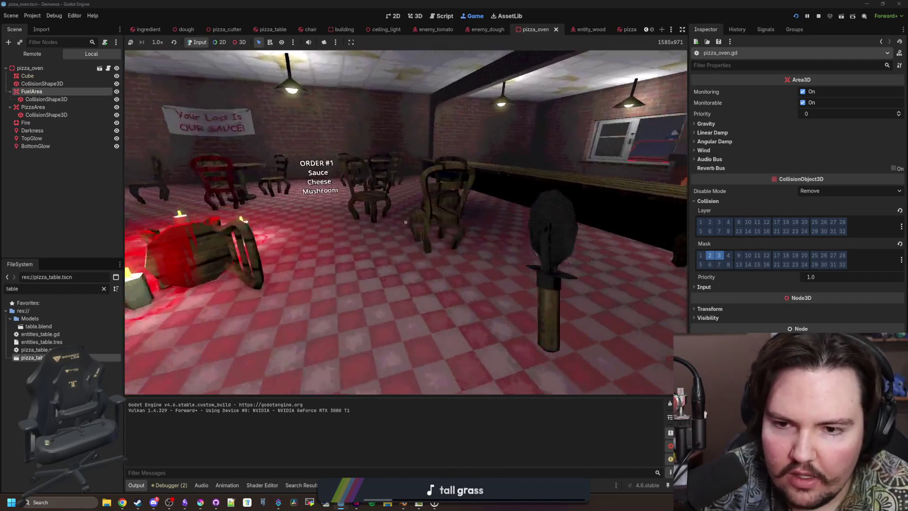
- Walk to the chairs, drop the carried bag, then pick up the dough near the counter
key(w)
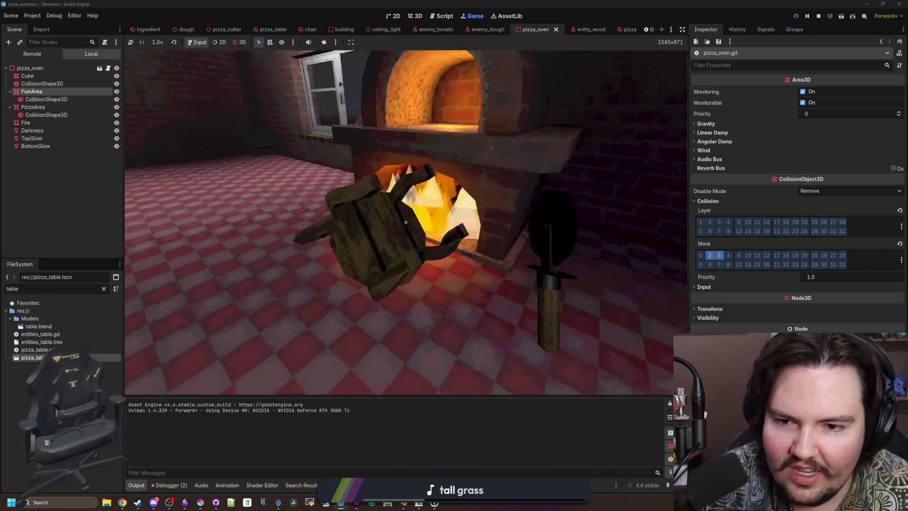
click(406, 222)
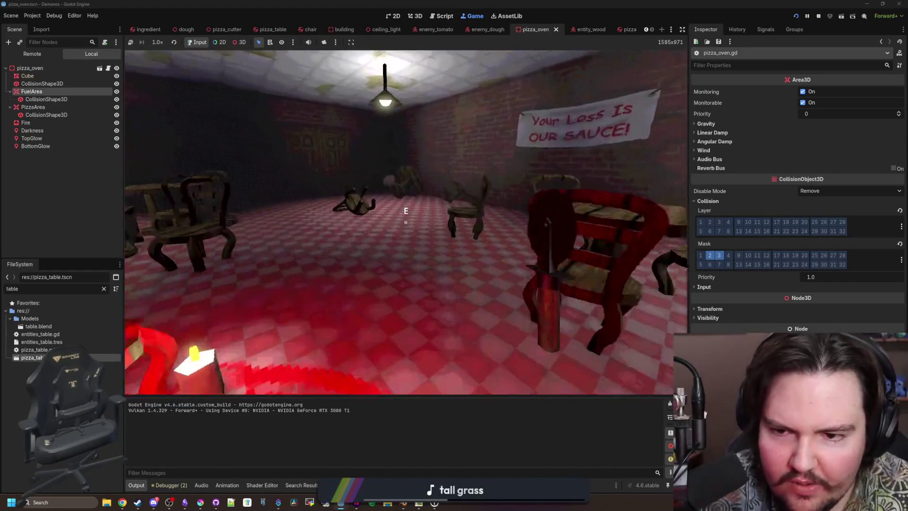
mouse_move(406, 221)
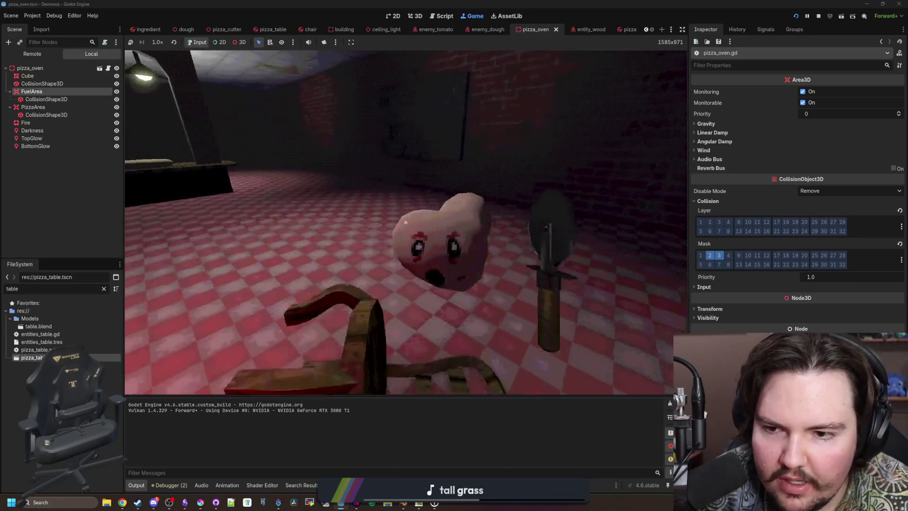
key(w)
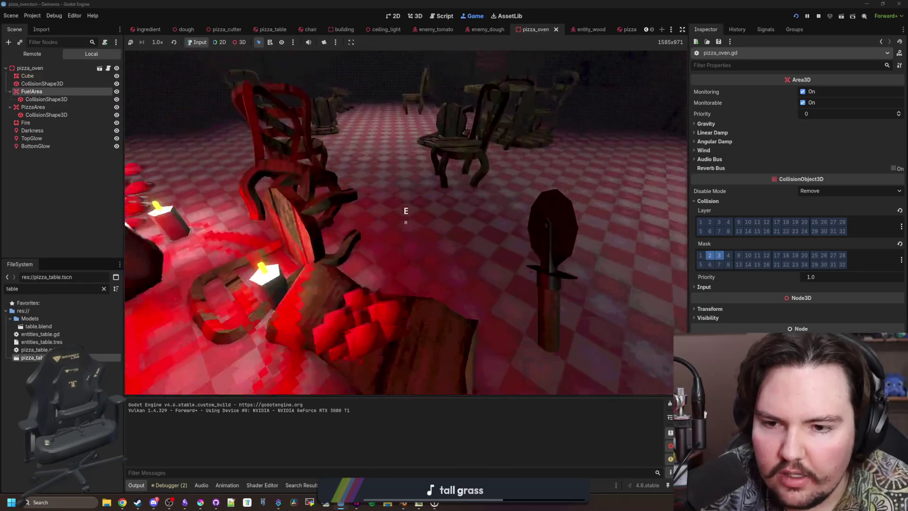
key(w)
key(w)
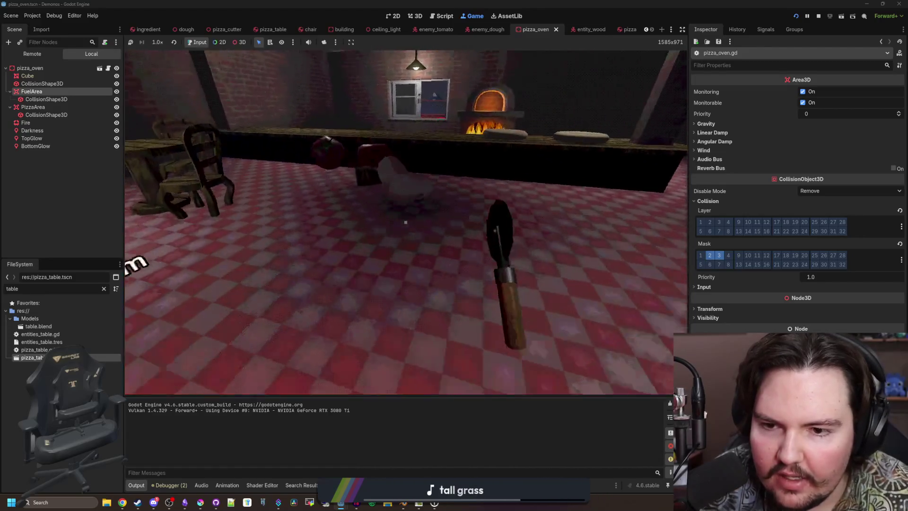
key(w)
key(e)
key(w)
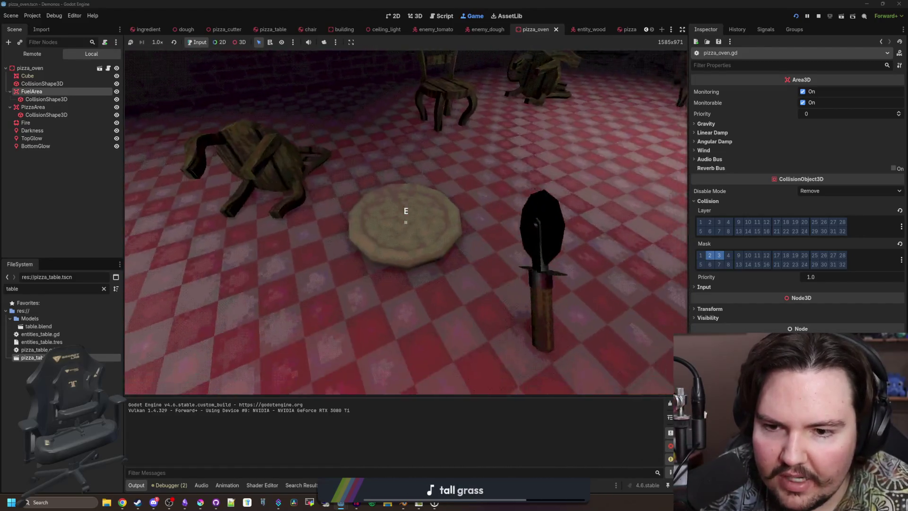
- Carry the pizza into the burning oven, then bring up pizza_oven.gd
key(w)
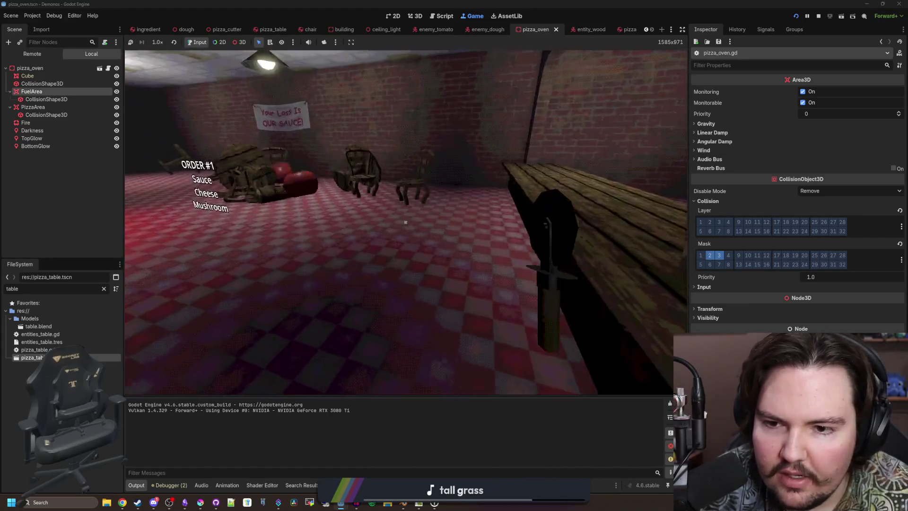
key(w)
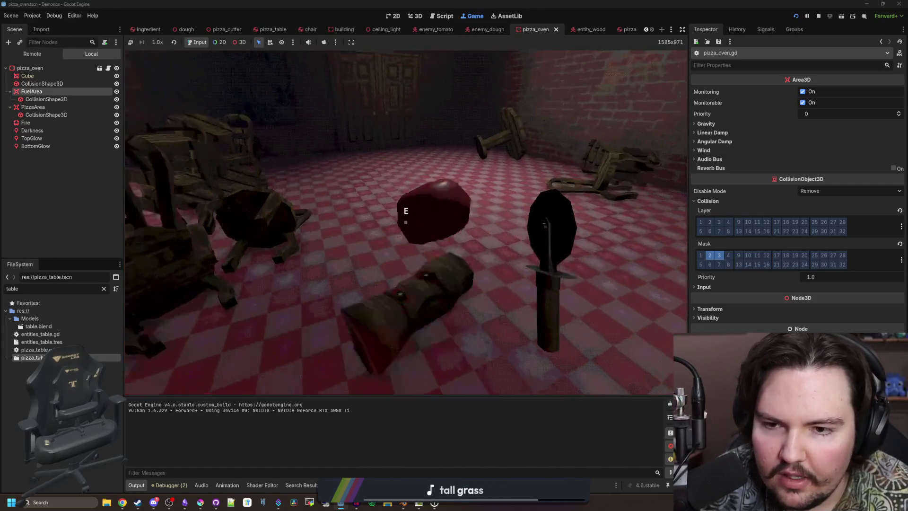
key(w)
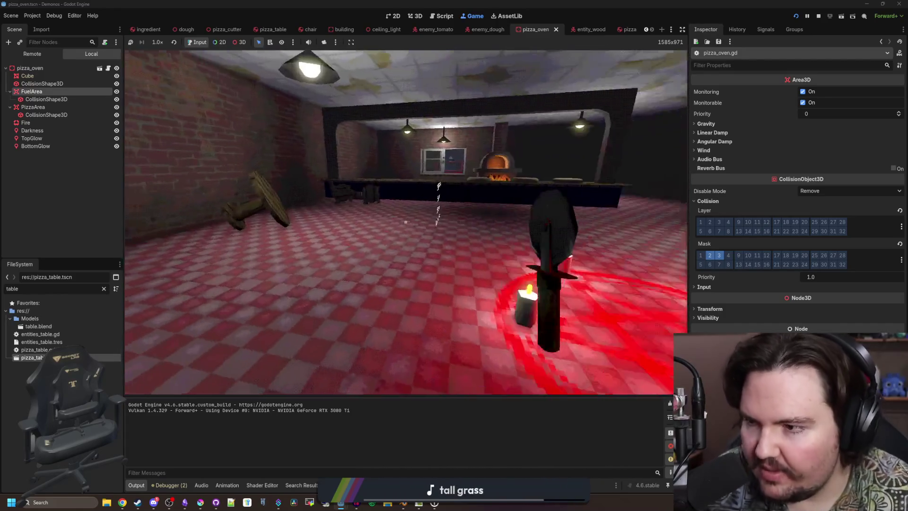
key(w)
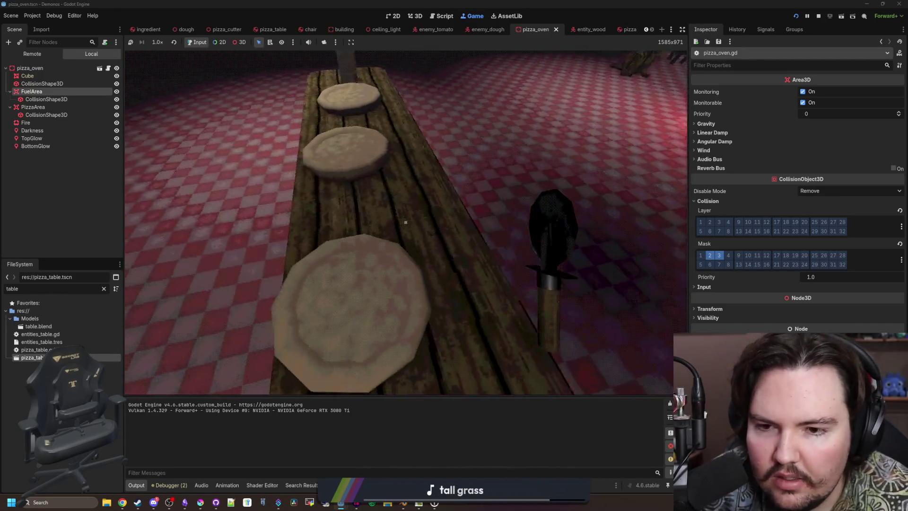
key(s)
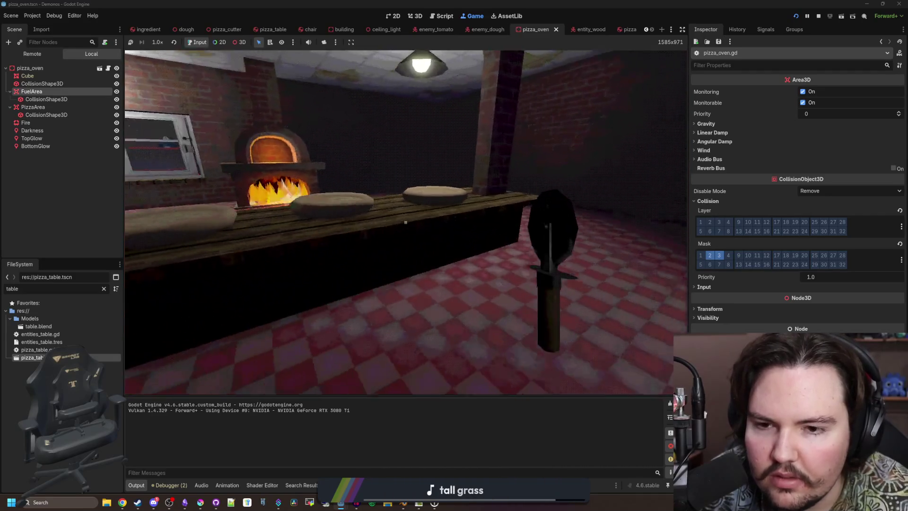
key(w)
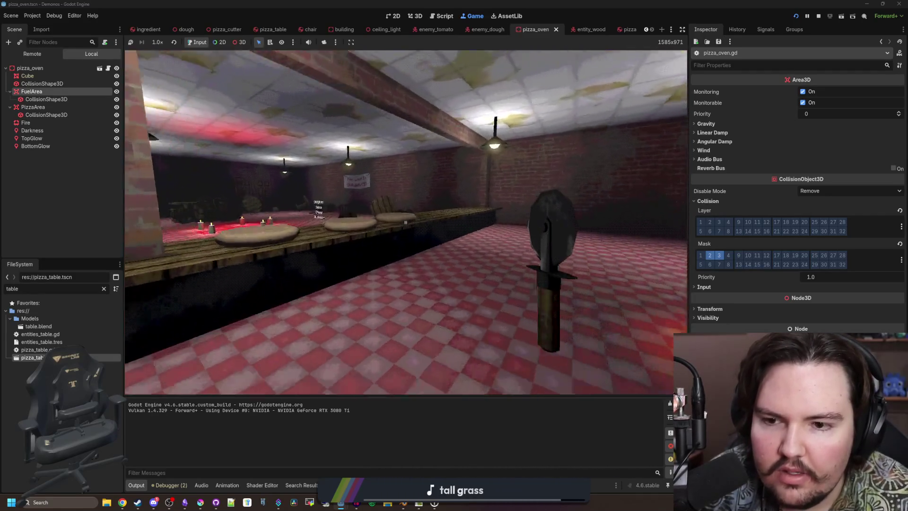
key(e)
key(s)
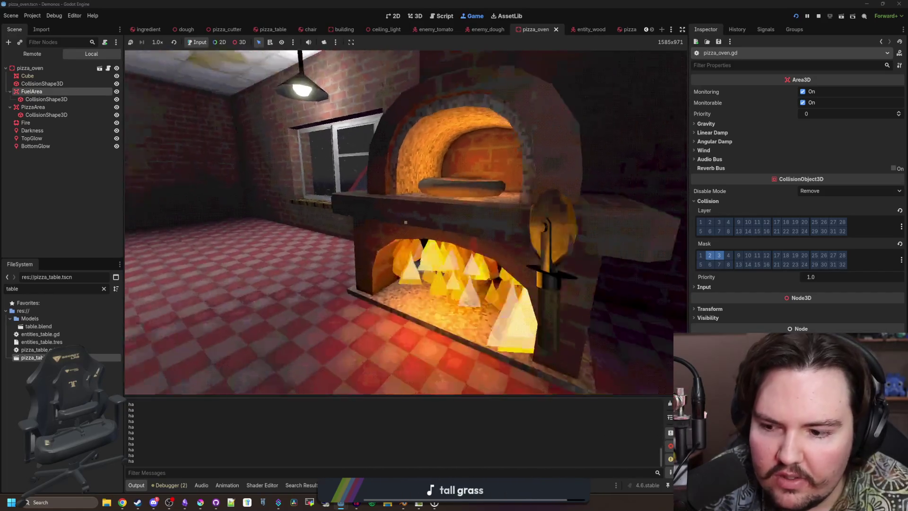
click(107, 69)
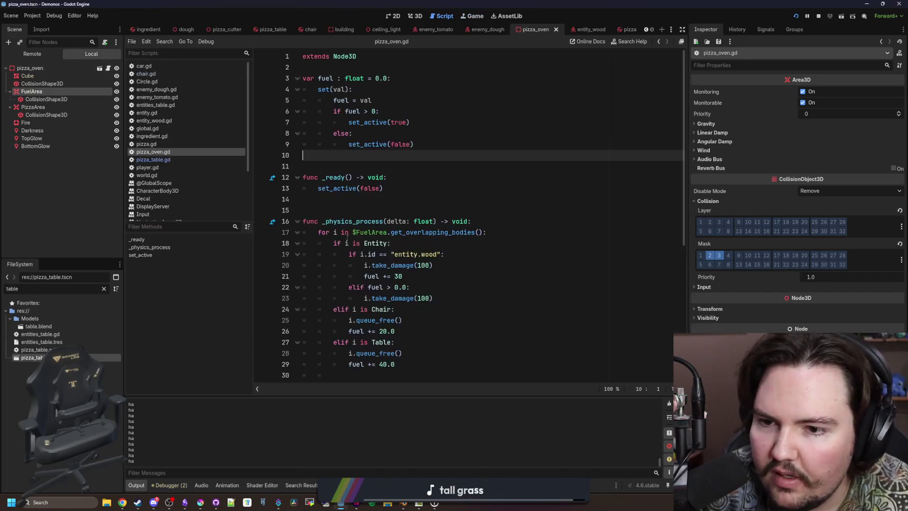
- Delete the print("ha") debug line from pizza_oven.gd and save
scroll(408, 242, down, 7)
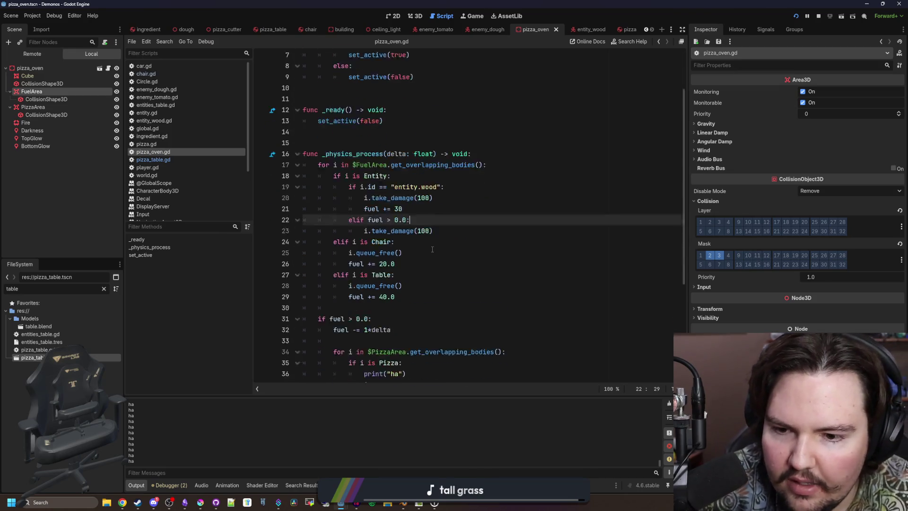
triple_click(424, 210)
key(BackSpace)
click(392, 167)
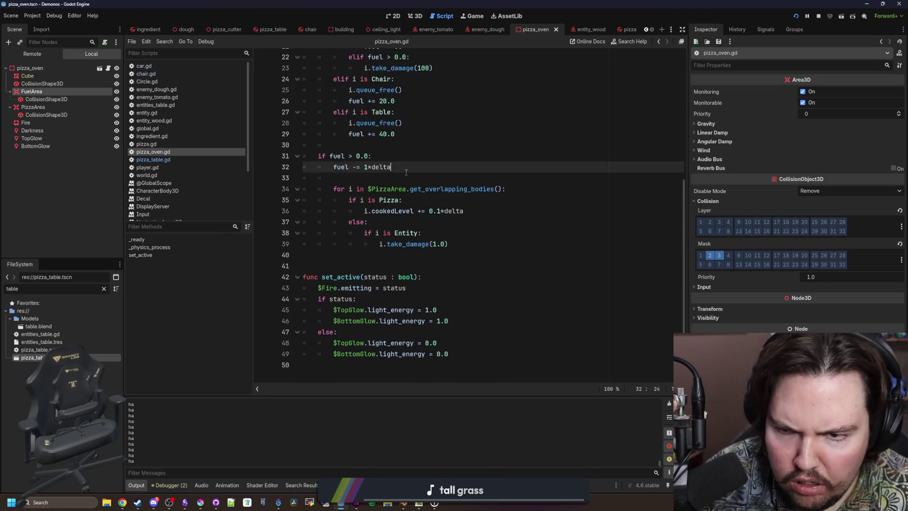
key(ctrl+s)
- Retest the oven up close in the running game
click(473, 15)
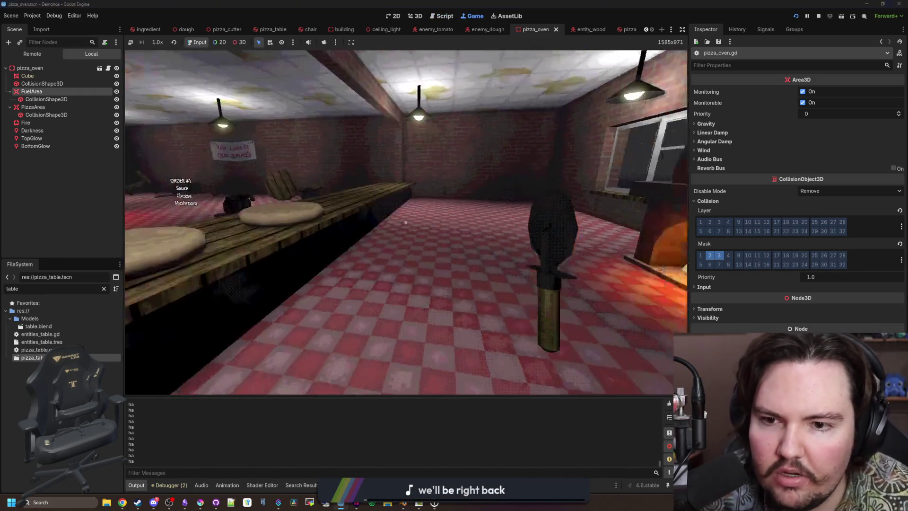
key(w)
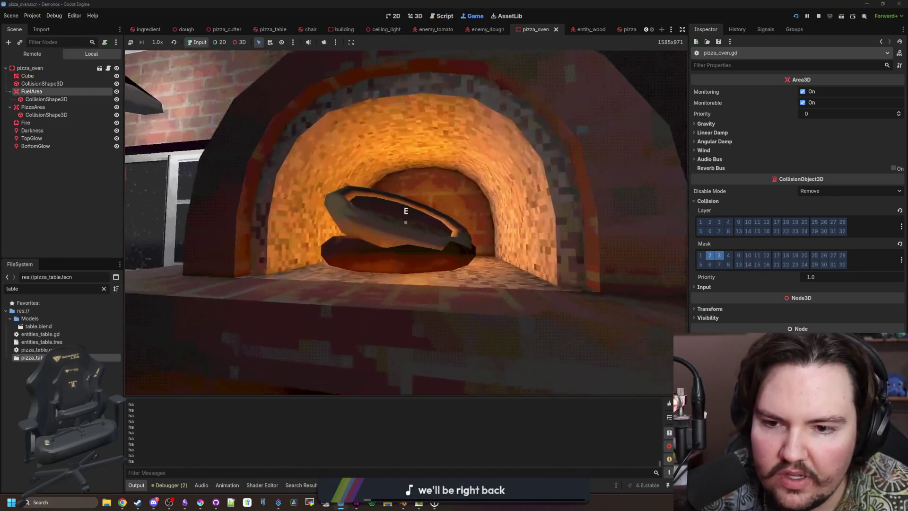
key(s)
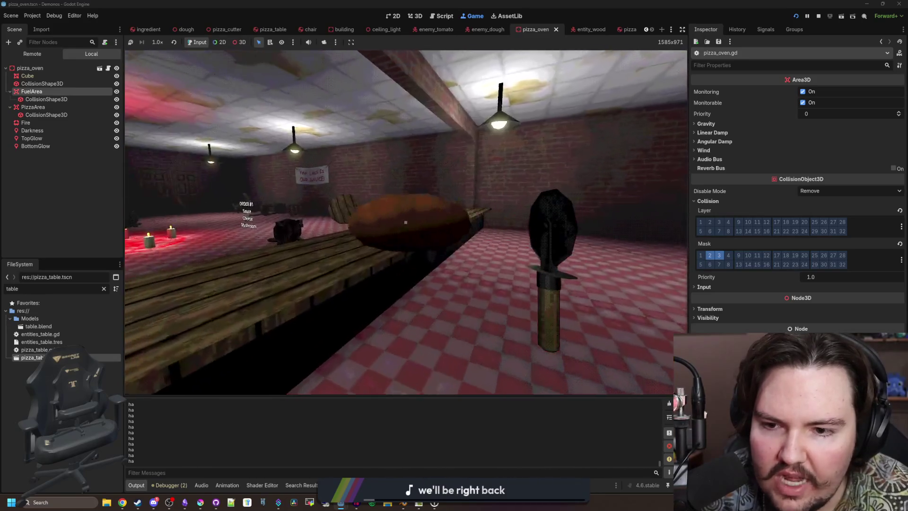
key(w)
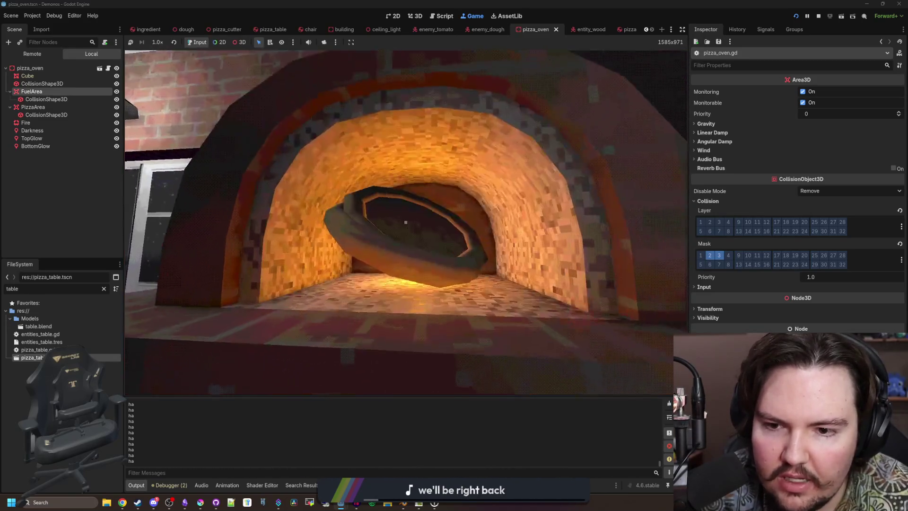
key(s)
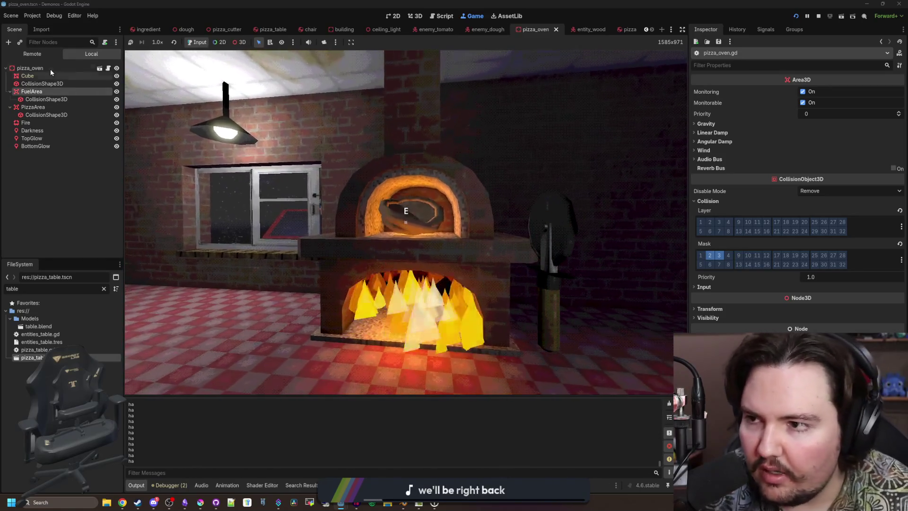
- Stop the playtest and switch to the pizza scene
click(50, 69)
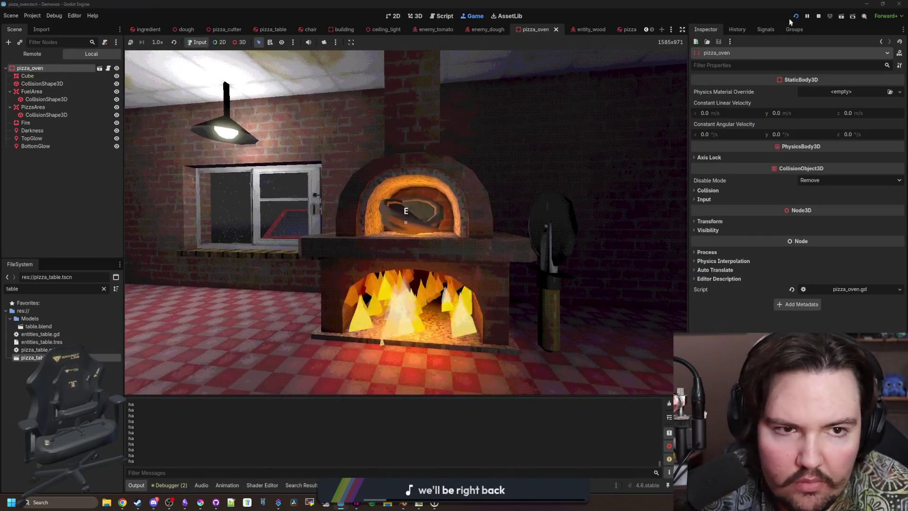
key(F8)
click(619, 30)
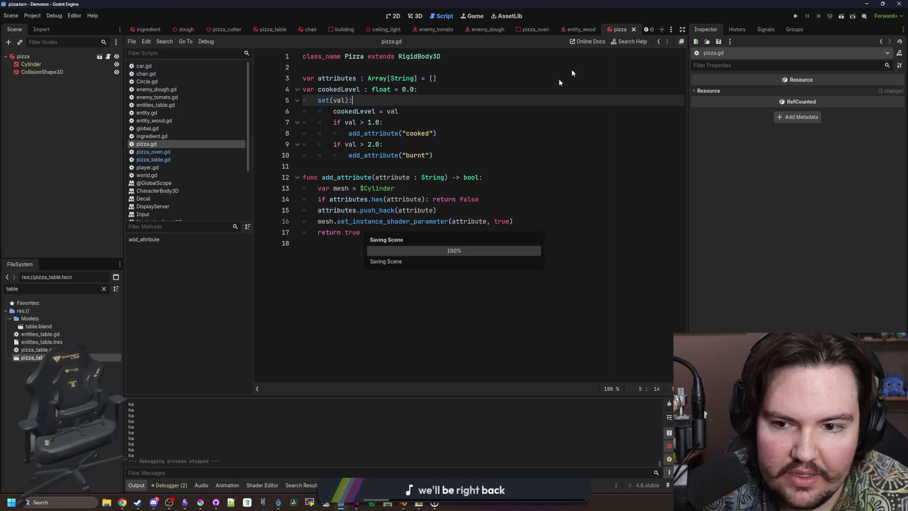
- Enable collision mask layer 3 on the pizza root body, save the scene, and relaunch
click(44, 58)
click(719, 277)
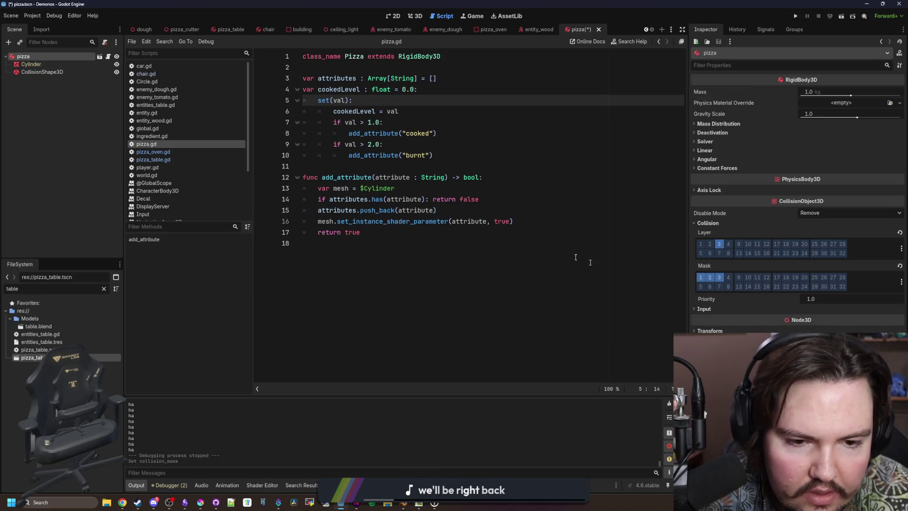
click(426, 232)
key(ctrl+s)
click(796, 16)
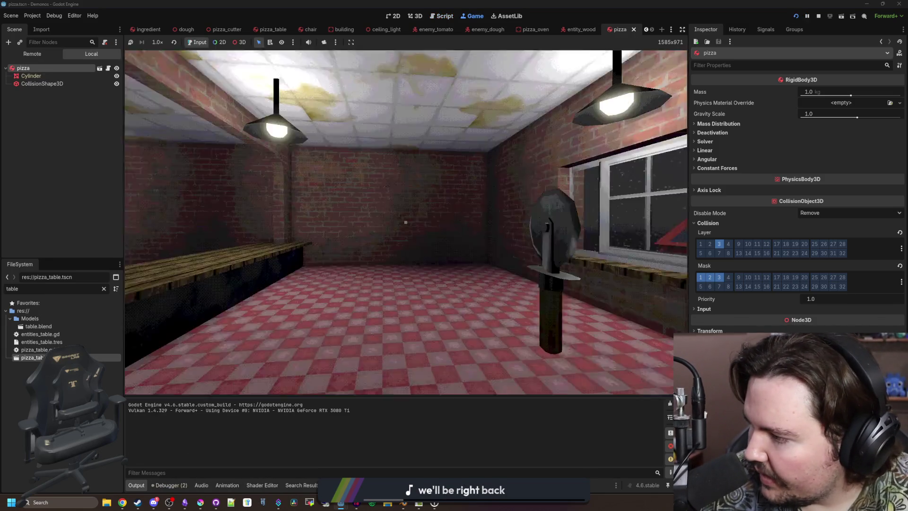
- Pick up pizzas from the floor near the candle pentagram and stack them in the lit oven
mouse_move(405, 222)
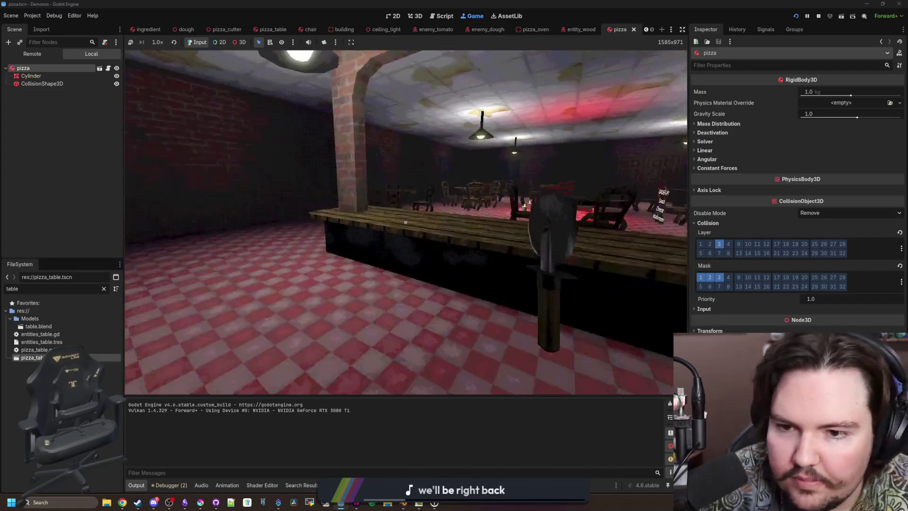
key(w)
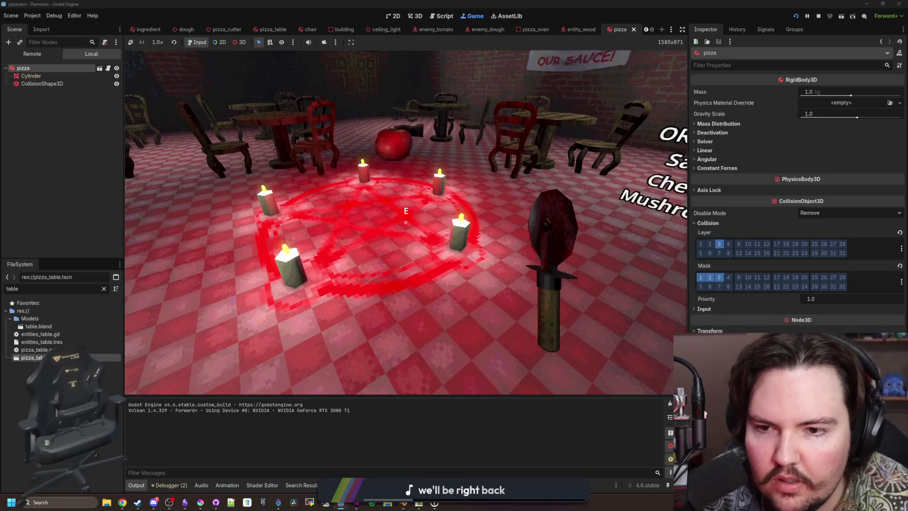
key(w)
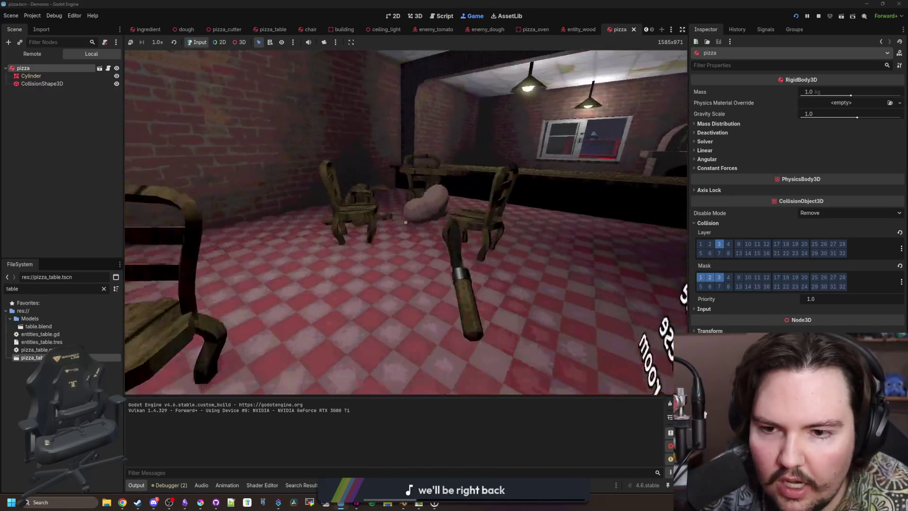
key(e)
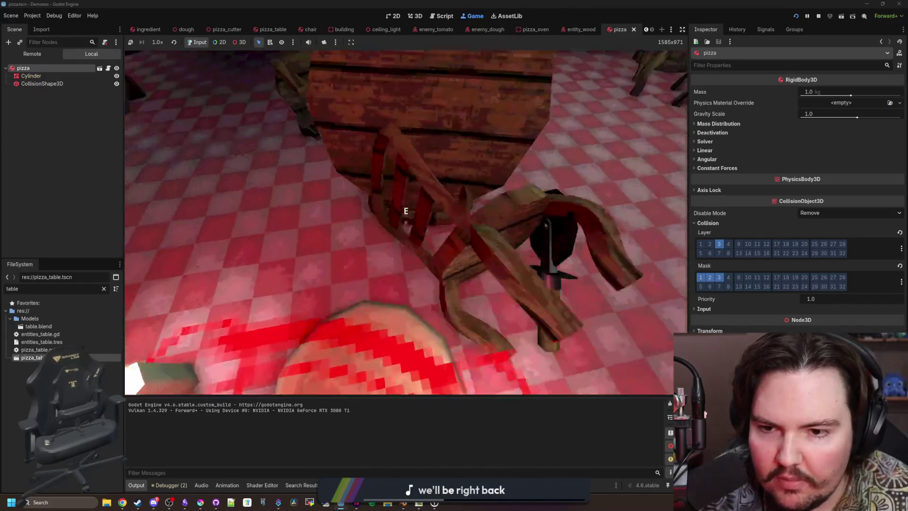
key(s)
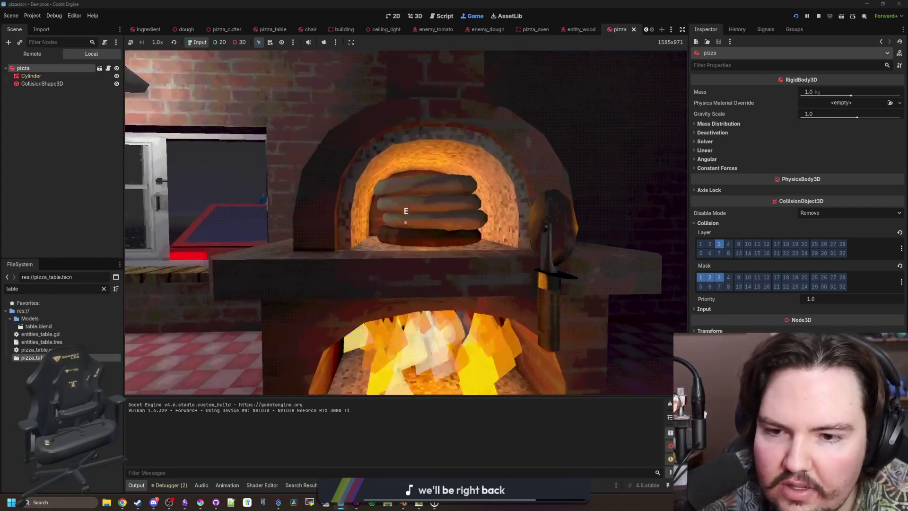
- Watch the stacked pizzas cook black in the oven, then pull them out onto the floor
key(w)
key(w)
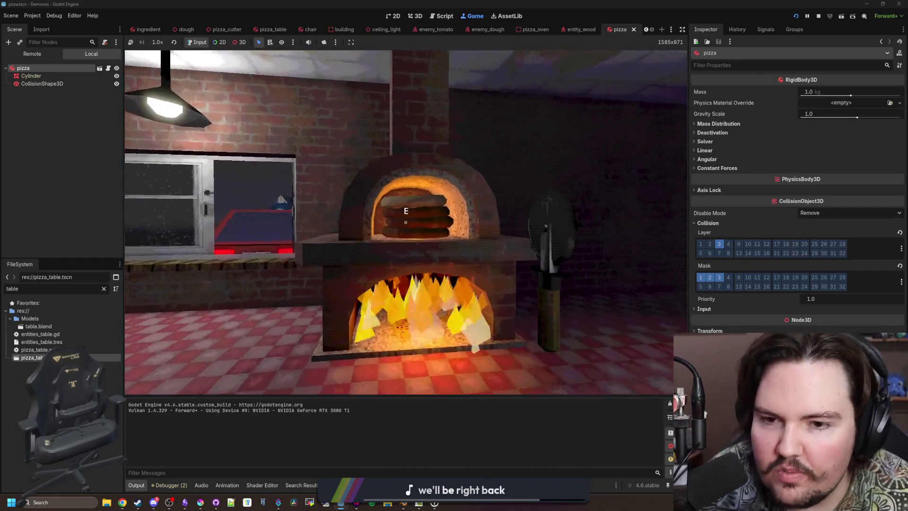
key(s)
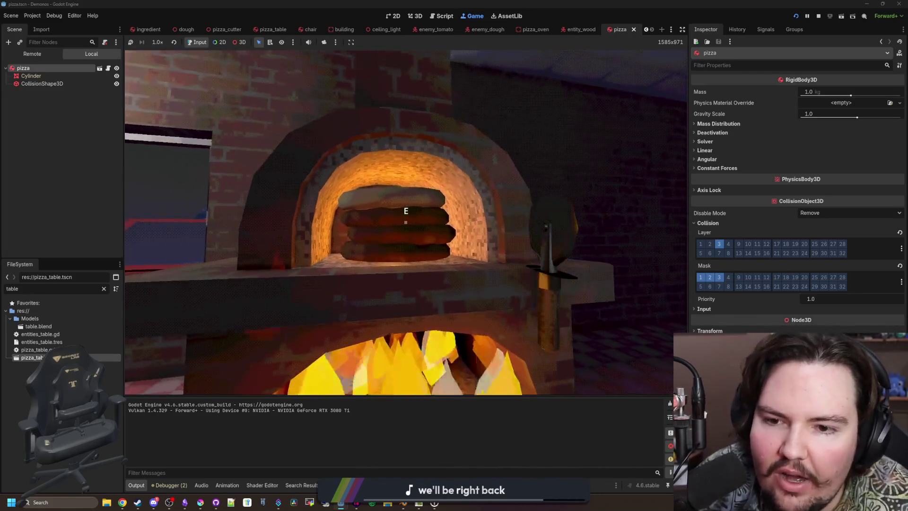
key(s)
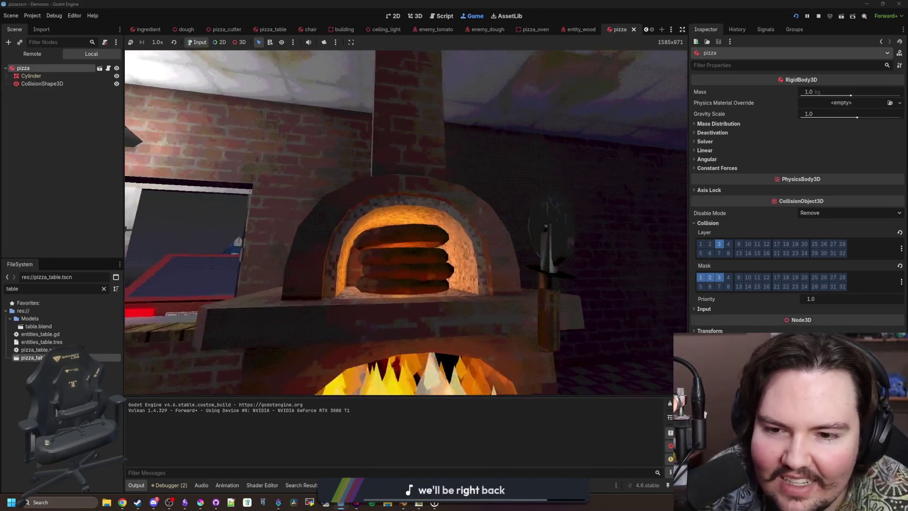
key(s)
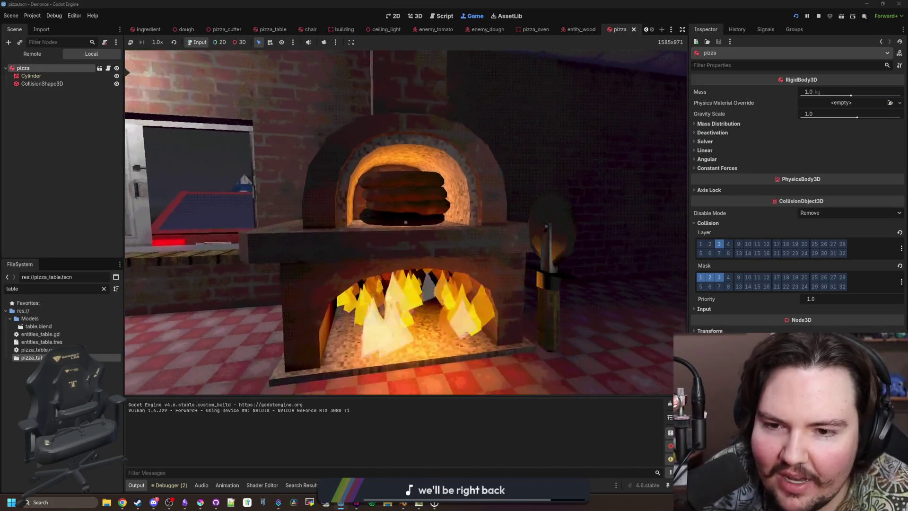
key(w)
key(s)
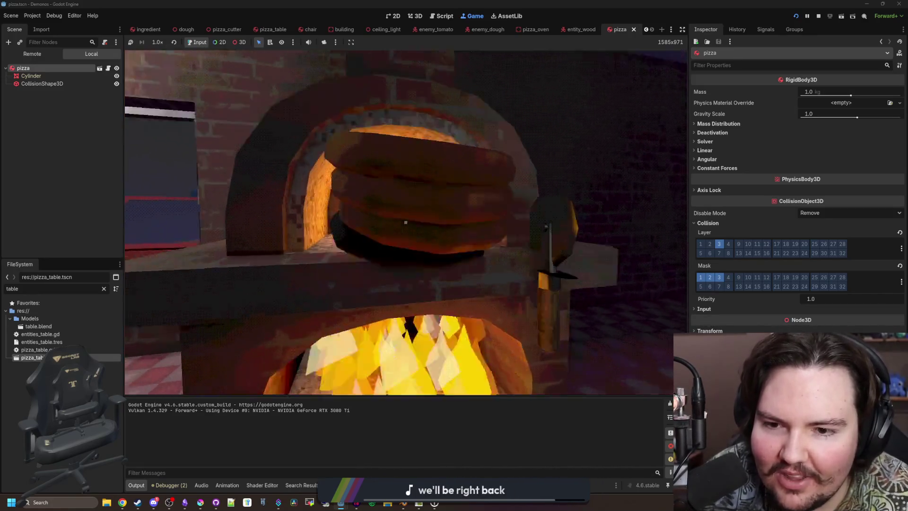
key(s)
key(w)
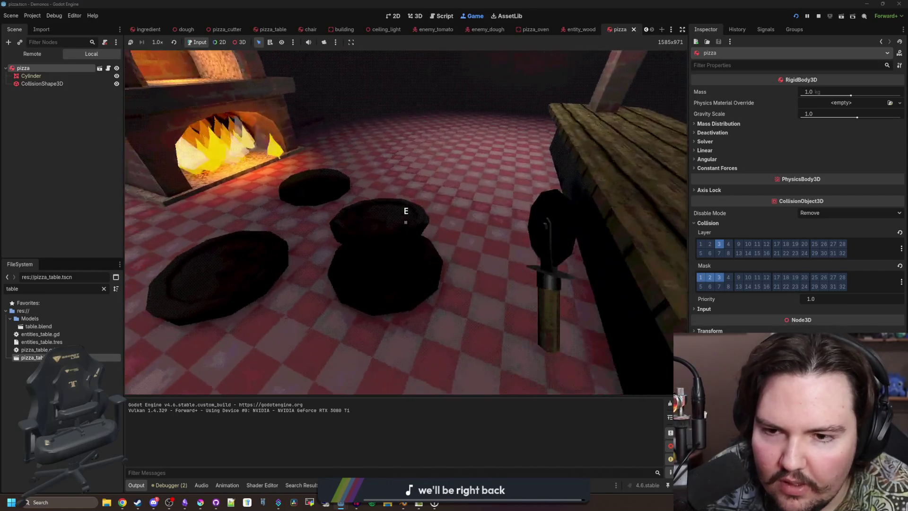
key(s)
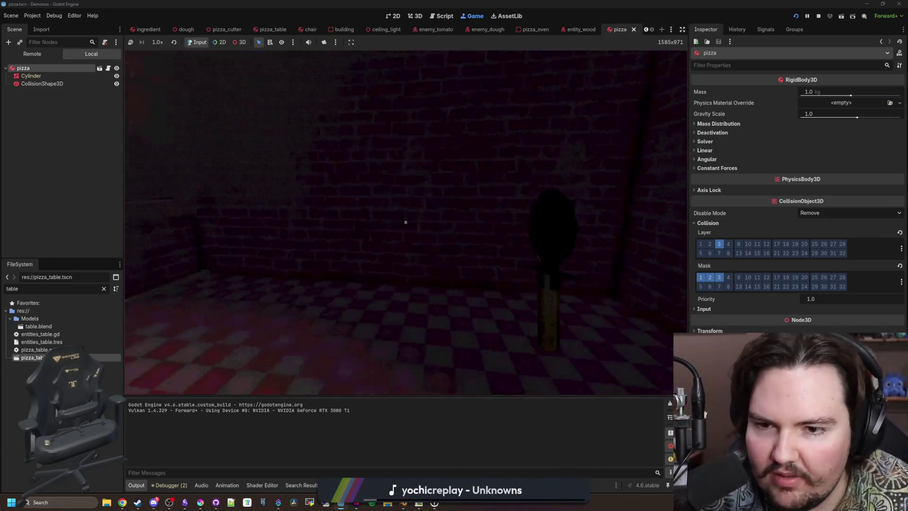
key(e)
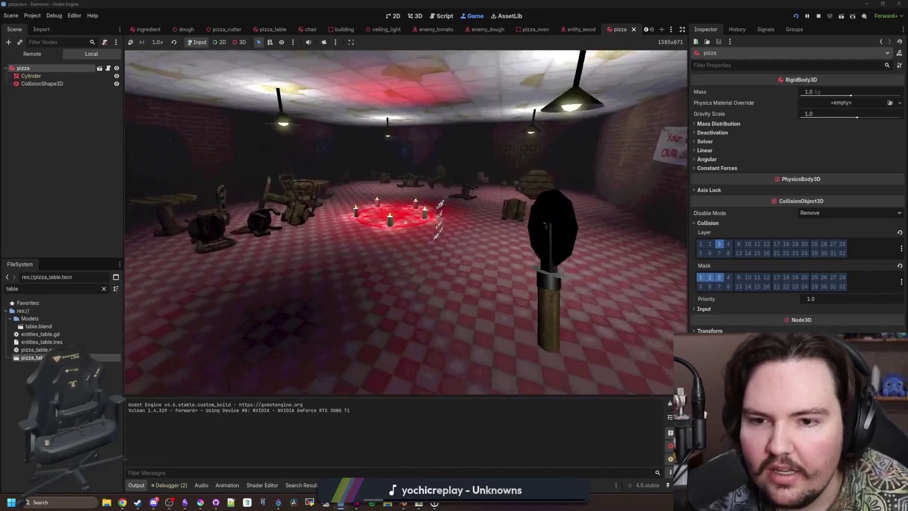
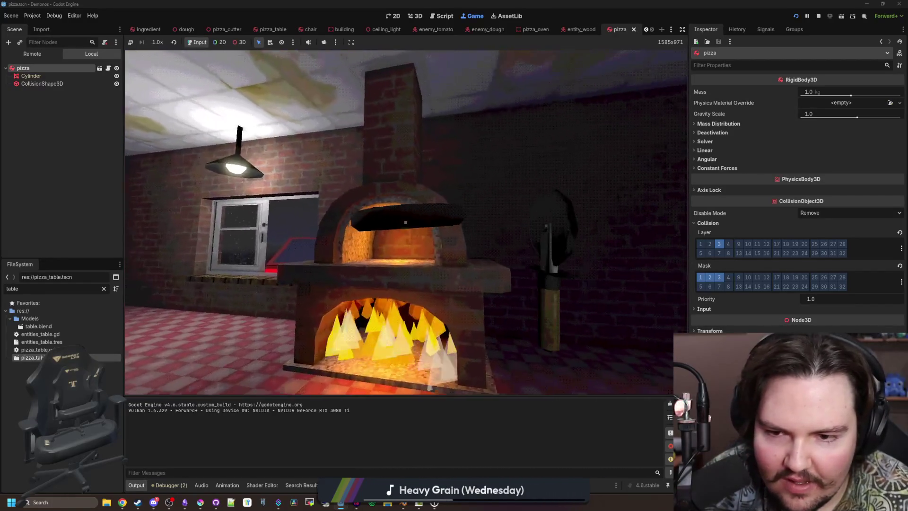
- Walk around the kitchen past the counter, fallen table and oven, then stop the test run
key(s)
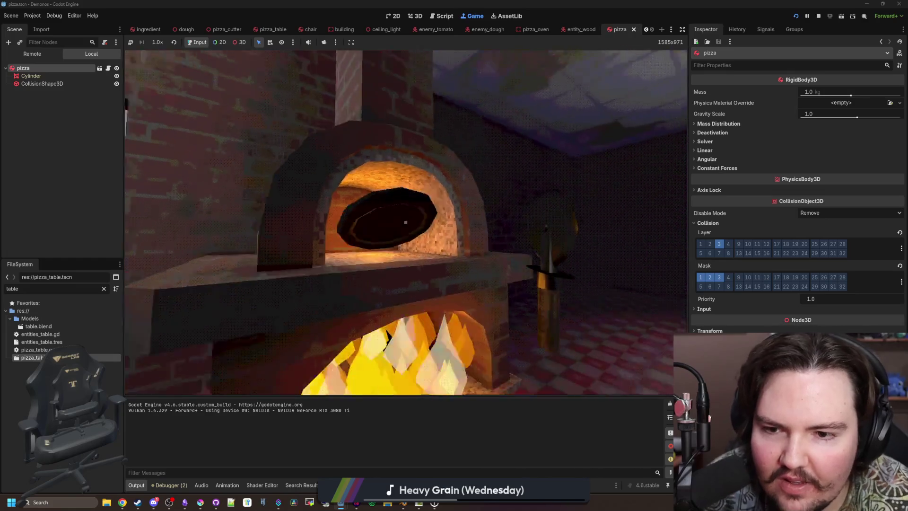
key(w)
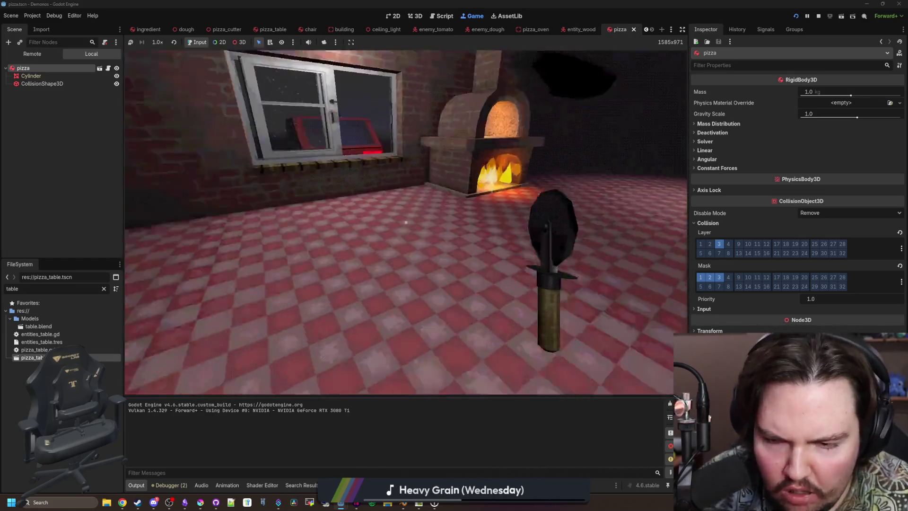
key(w)
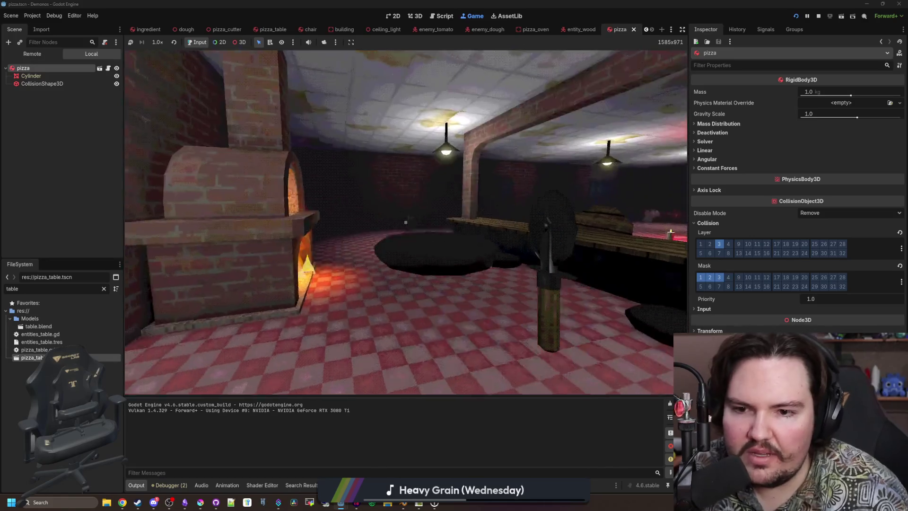
key(s)
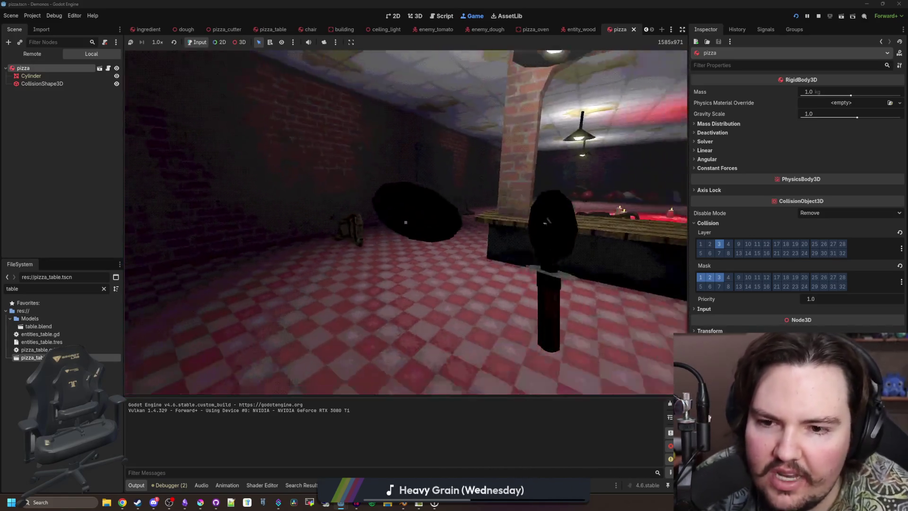
key(w)
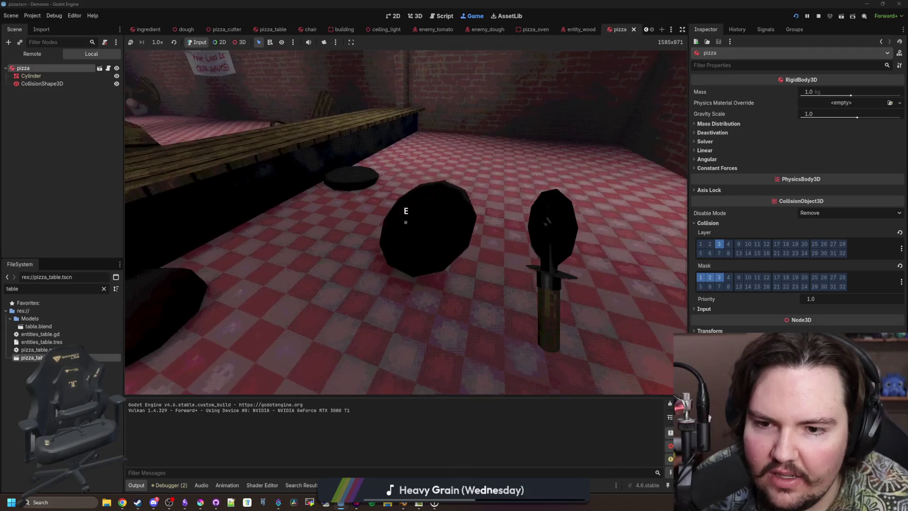
key(w)
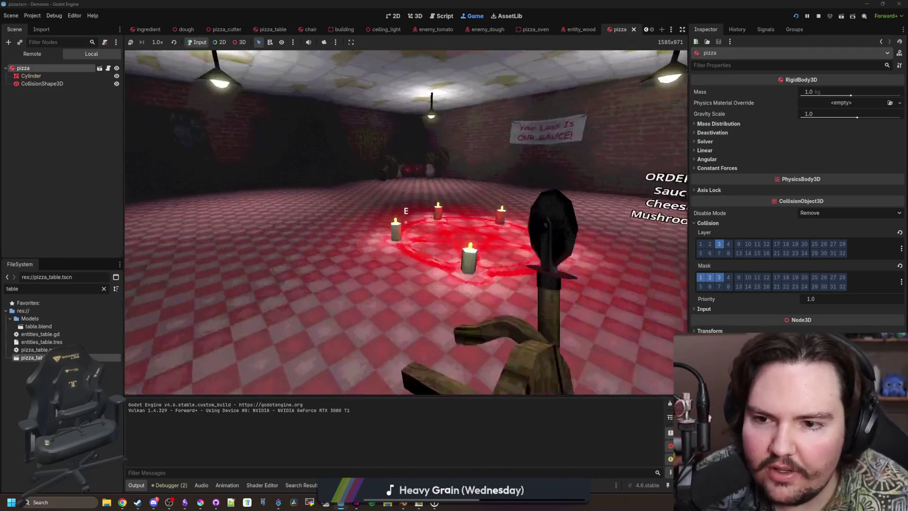
key(w)
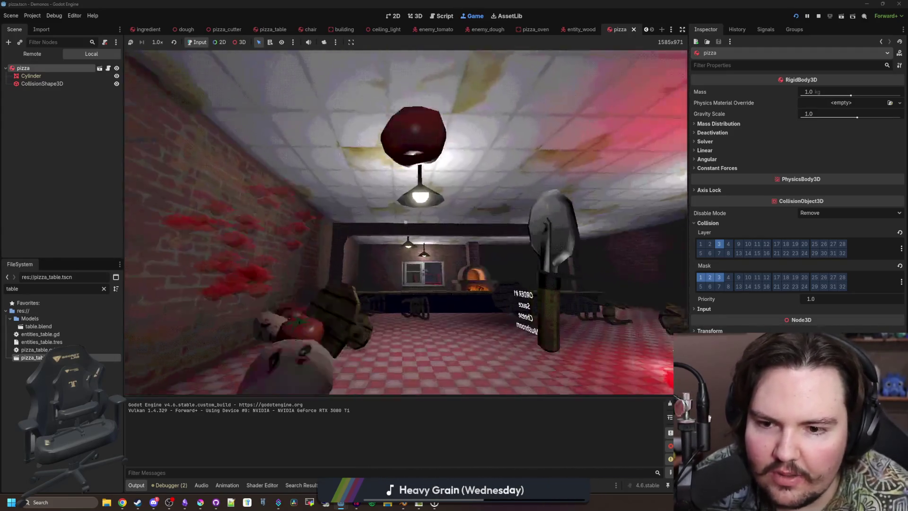
key(w)
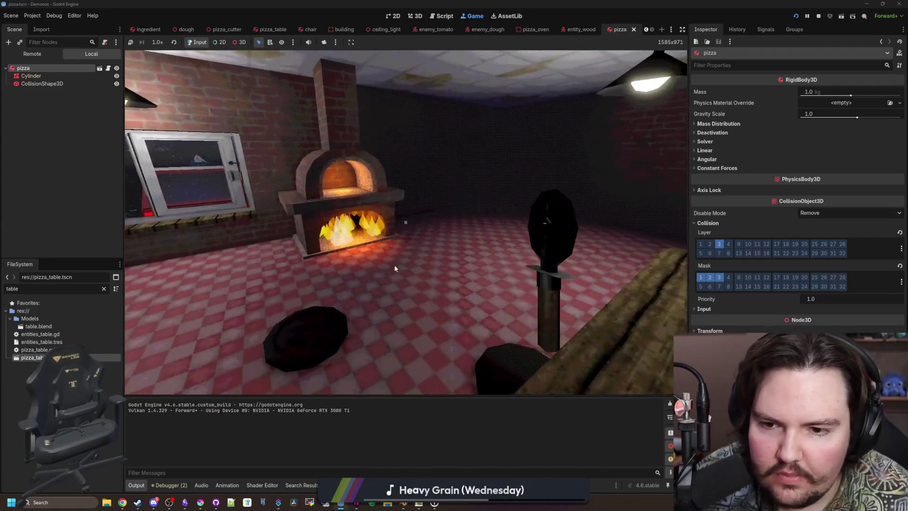
click(820, 16)
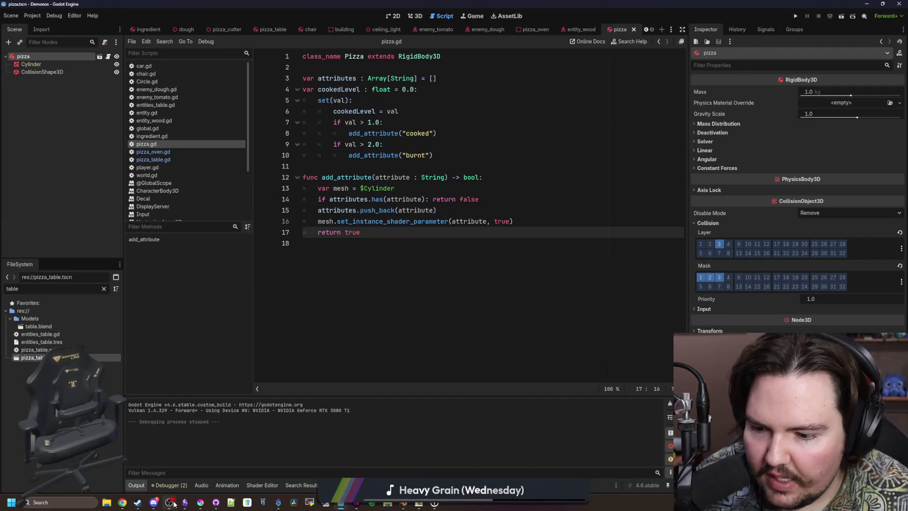
- In the Demonos note, add the line 'add particles above pizza for whether it is cooked or not' above summoning
key(alt+Tab)
click(364, 238)
key(Return)
text(add pa)
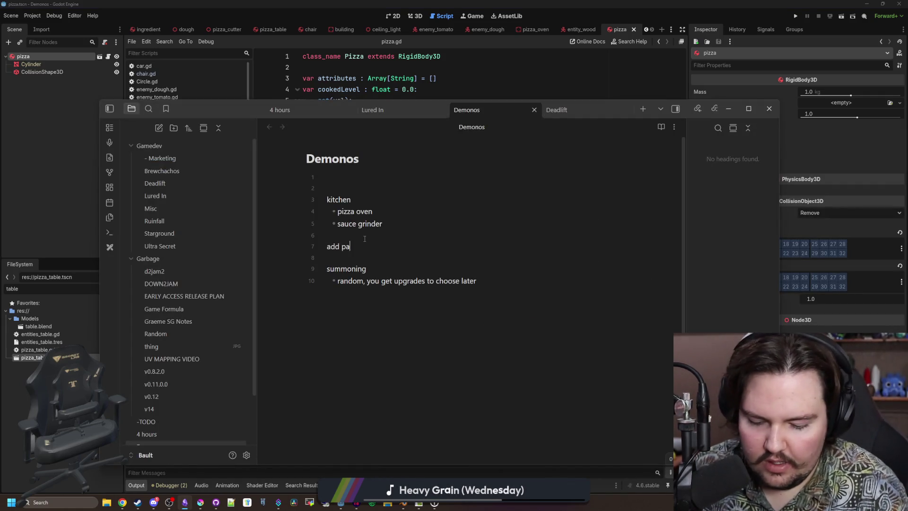
text(rticles above pizza)
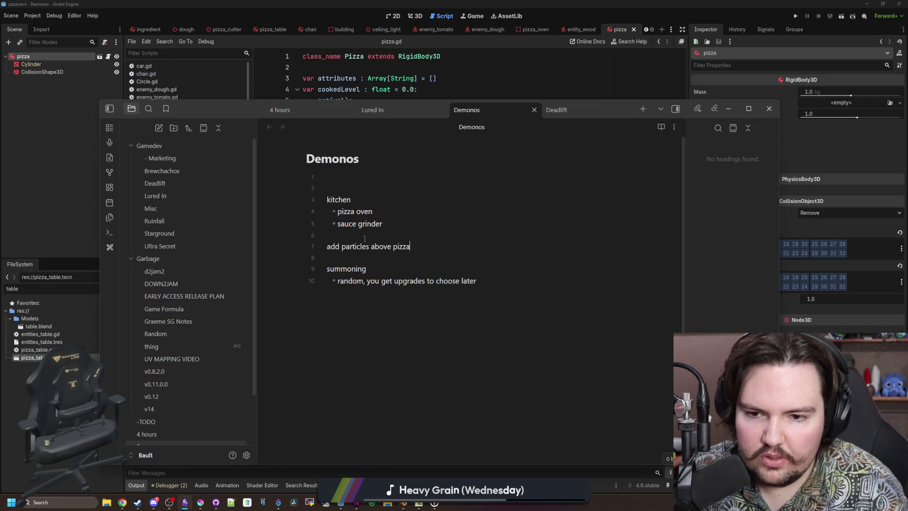
text( for whether it is cooked or not)
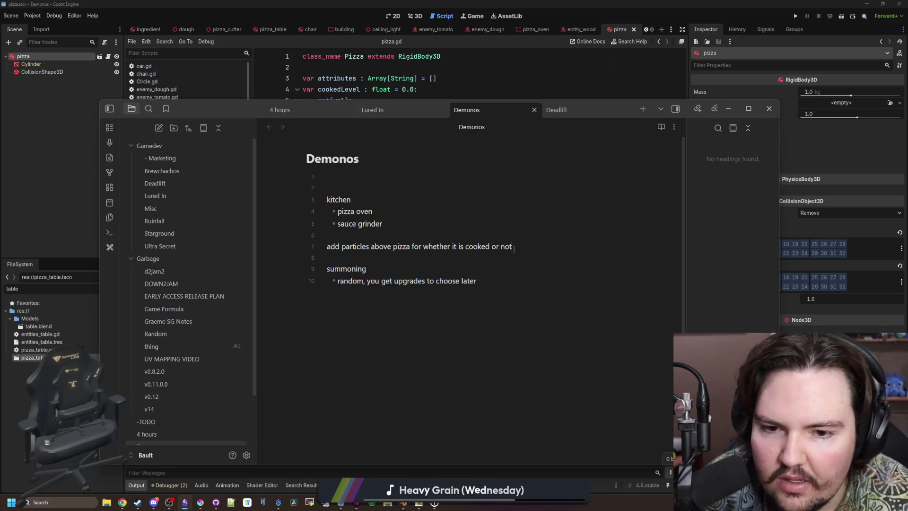
- Add a 'Todo' heading and move the particles note onto its first checkbox item
click(345, 235)
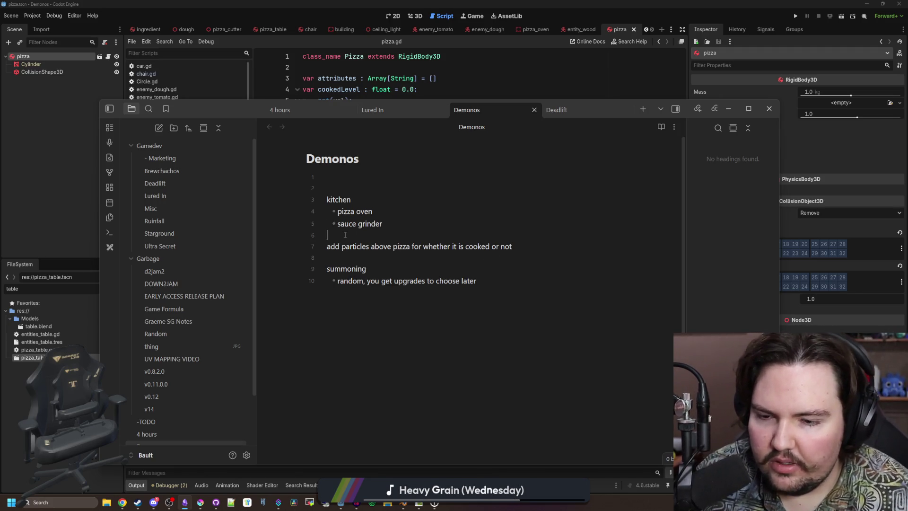
key(Return)
key(Return)
text(Todo)
key(Return)
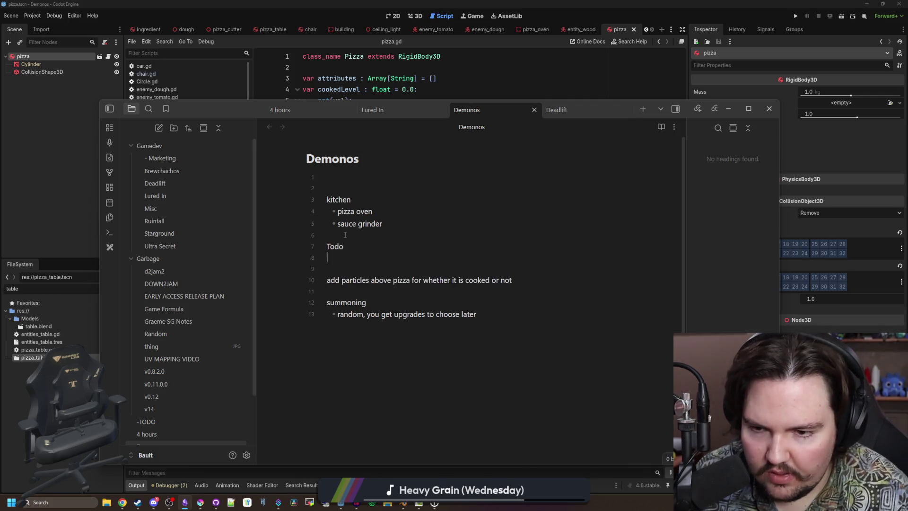
key(ctrl+l)
drag(517, 283, 315, 286)
key(ctrl+x)
click(423, 254)
key(ctrl+v)
- Add checkbox items 'make it so you can put ingredients onto the pizza' and 'money'
key(Return)
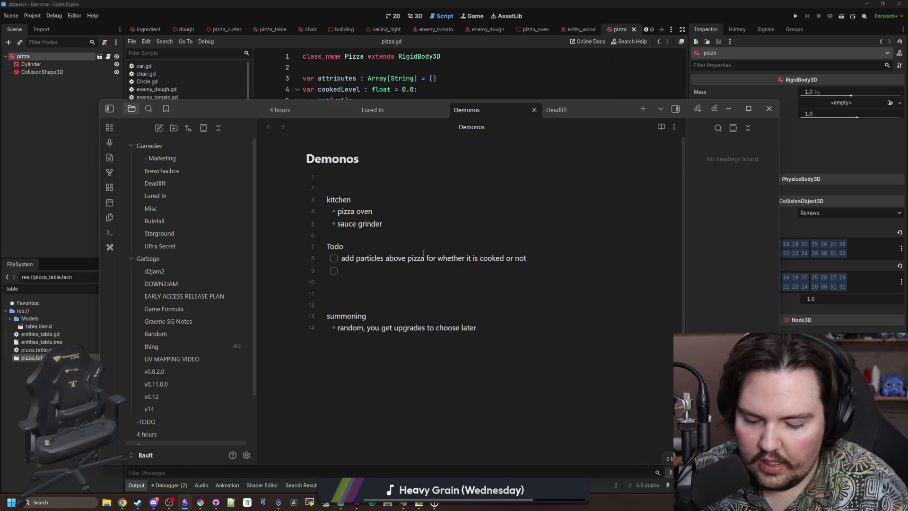
text(make it so you can put ingredients onto the pizza)
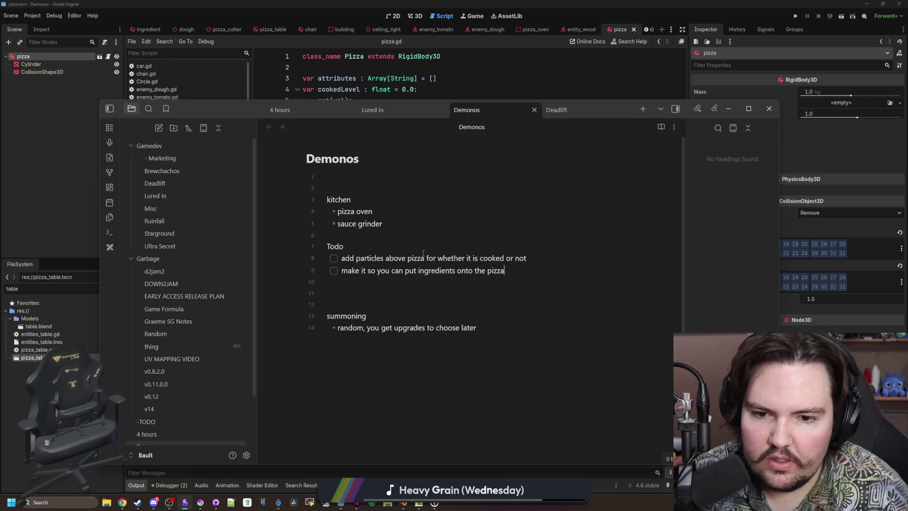
key(Return)
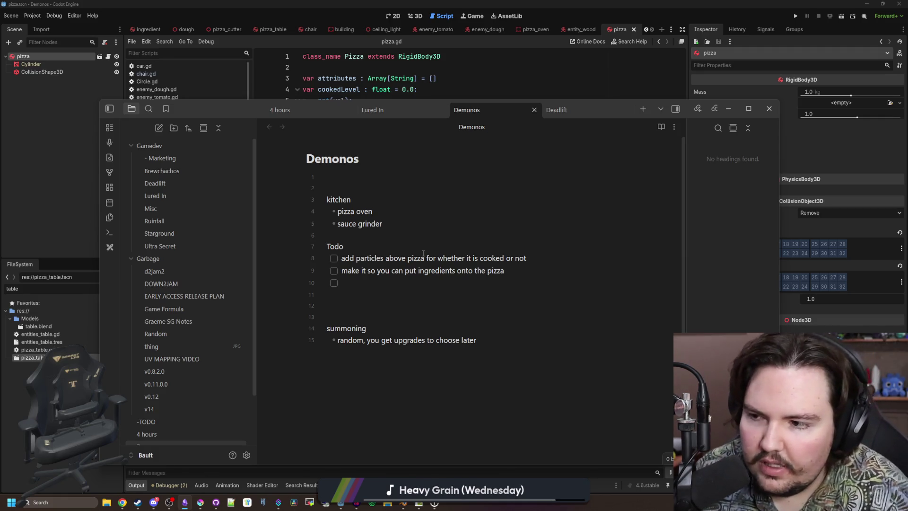
text(mon ey)
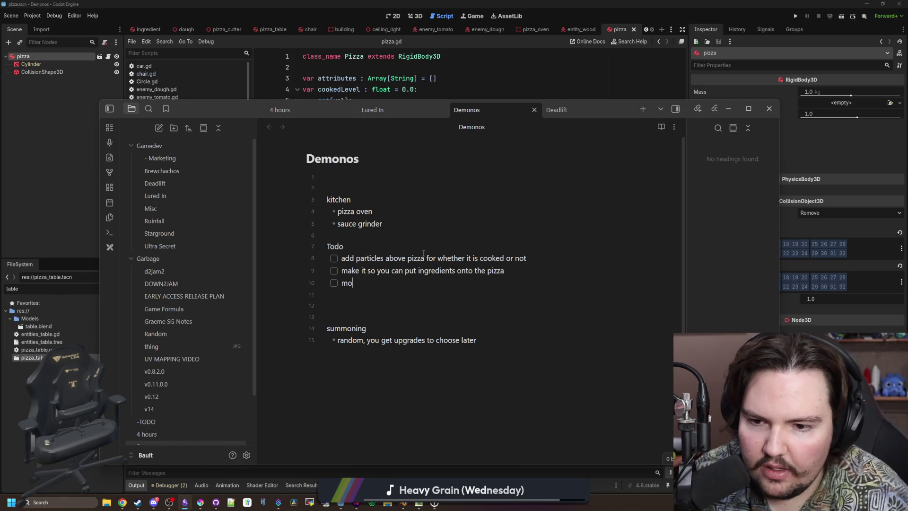
key(BackSpace)
key(BackSpace)
key(BackSpace)
text(ey)
key(Return)
- Add checkbox items 'delivery system' and 'figure out balancing', plus an empty line above the Todo list
text(delivery)
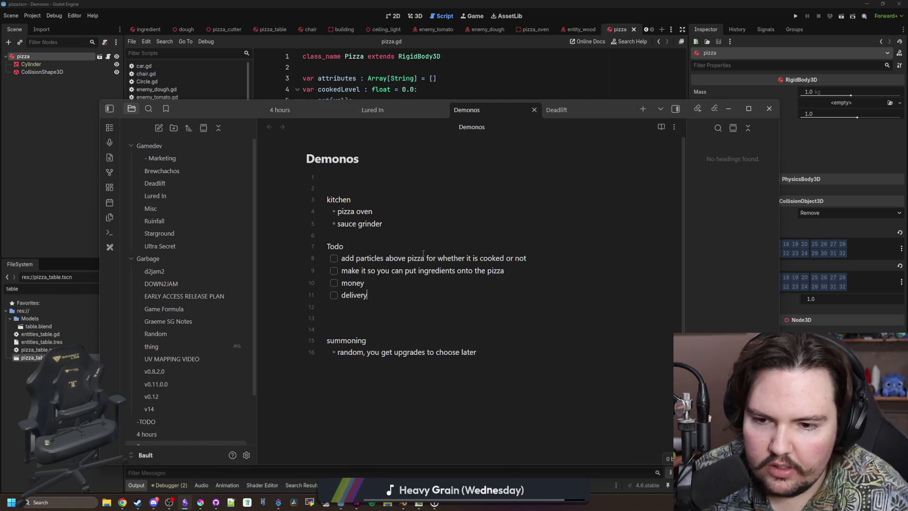
text( system)
key(Return)
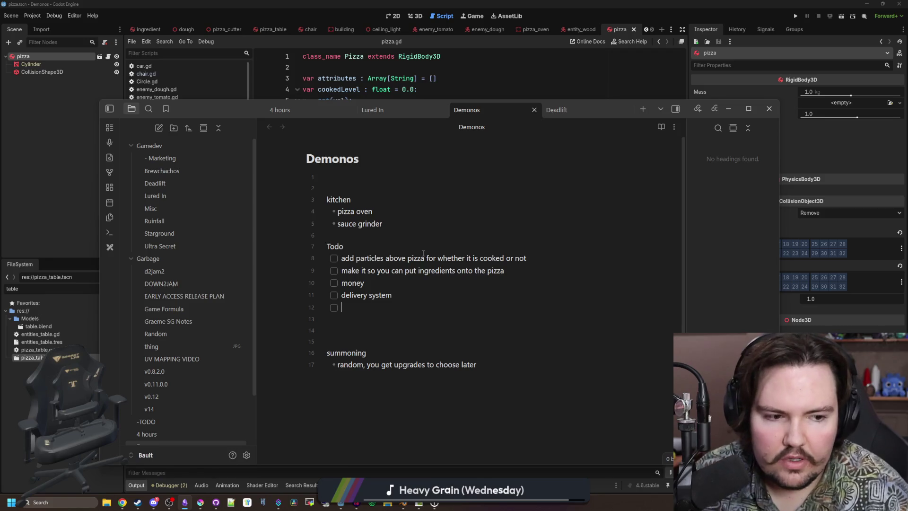
text(figure out balancing)
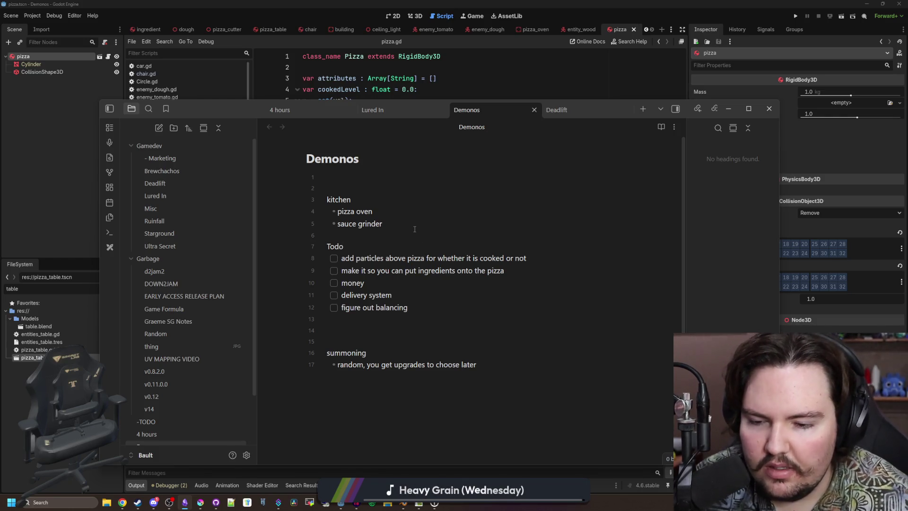
key(Return)
click(396, 342)
- Back in Godot, place the cursor at the end of the set(val) line in pizza.gd and save
key(alt+Tab)
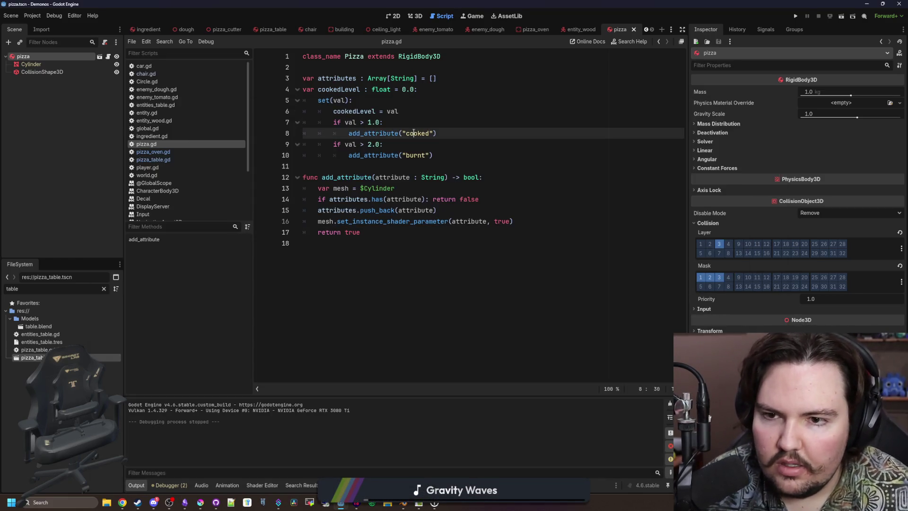
click(372, 89)
click(382, 100)
key(ctrl+s)
click(395, 90)
click(382, 101)
key(ctrl+s)
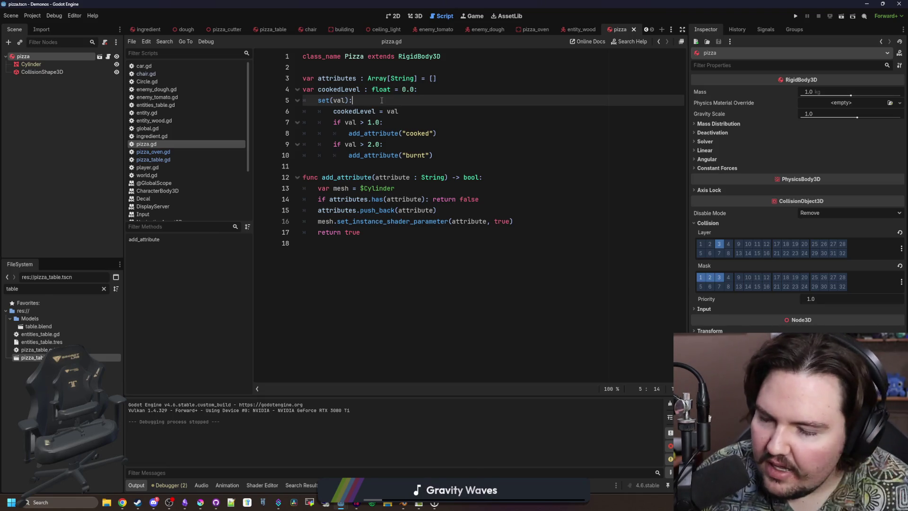
- Insert a blank line before func add_attribute, save pizza.gd, and open a new Chrome window
click(354, 165)
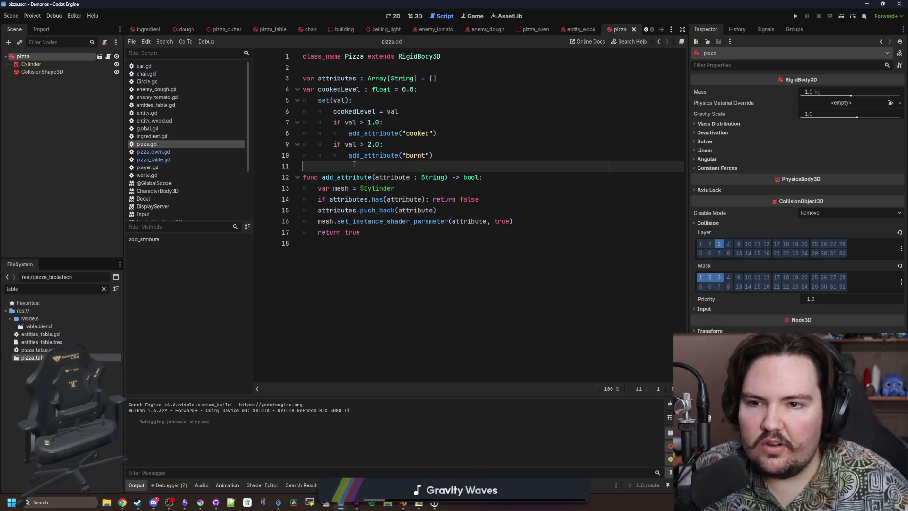
key(Return)
key(ctrl+s)
key(Up)
key(ctrl+s)
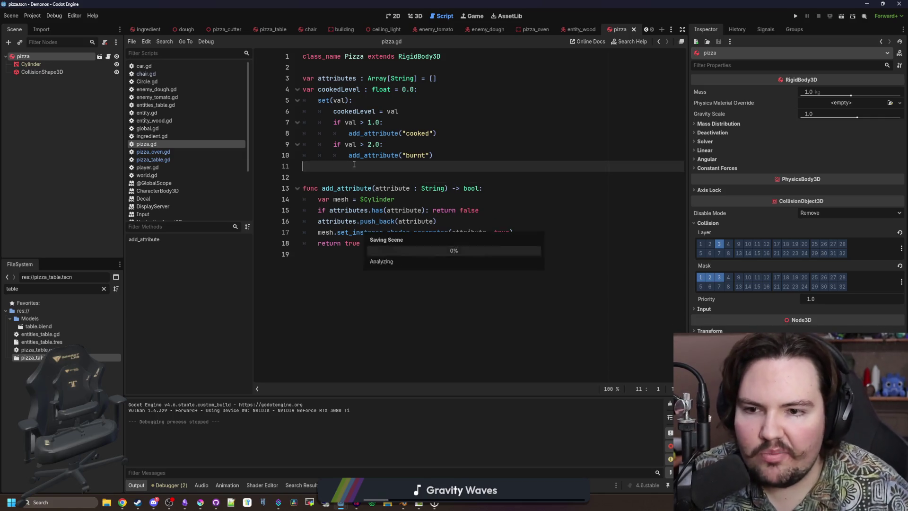
key(ctrl+s)
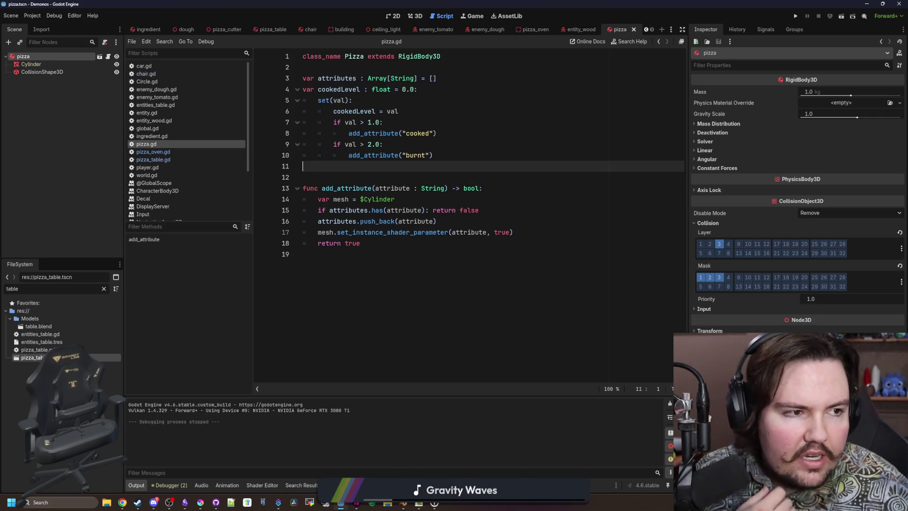
key(super+2)
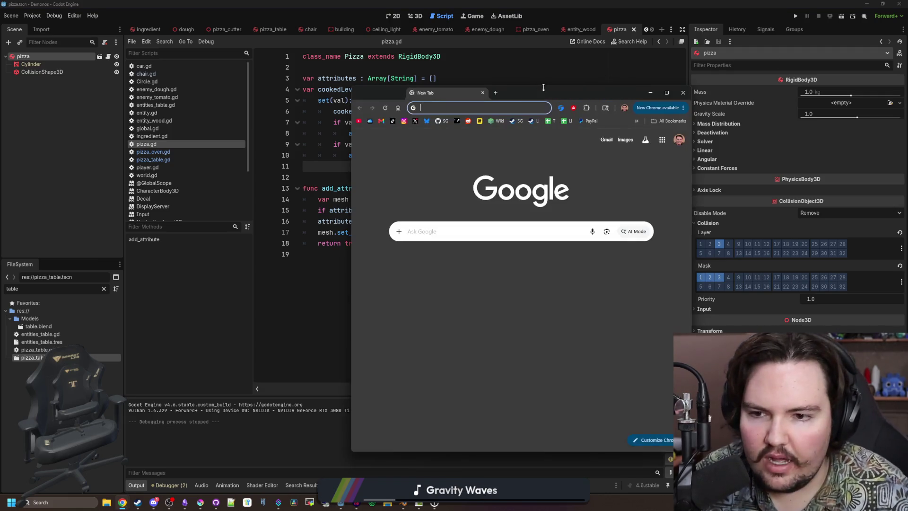
- Search Google for 'overcooked', maximize the window, and go to the Overcooked Steam store page
text(overcooked)
key(Return)
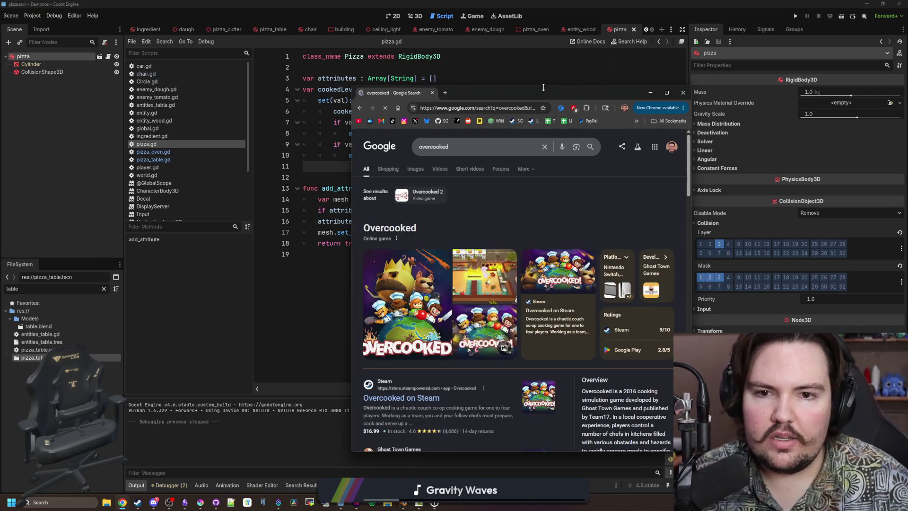
double_click(544, 87)
key(super+Up)
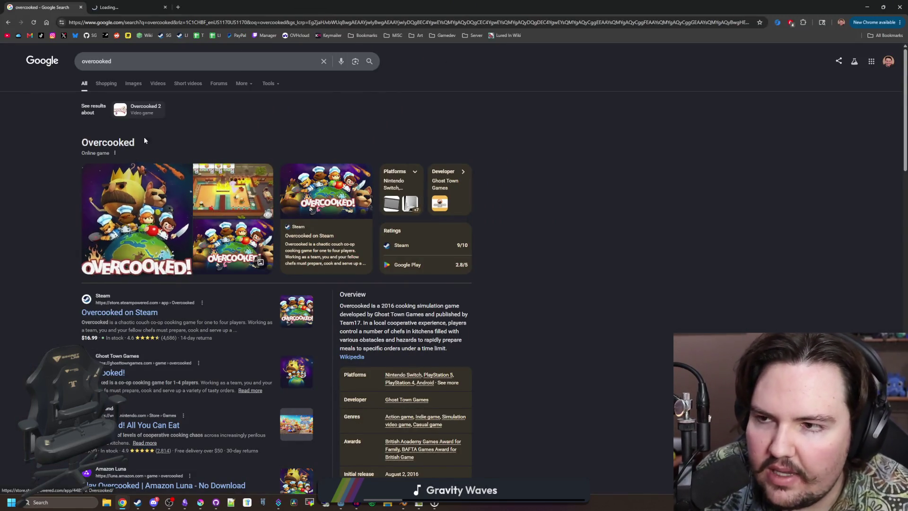
key(ctrl+Tab)
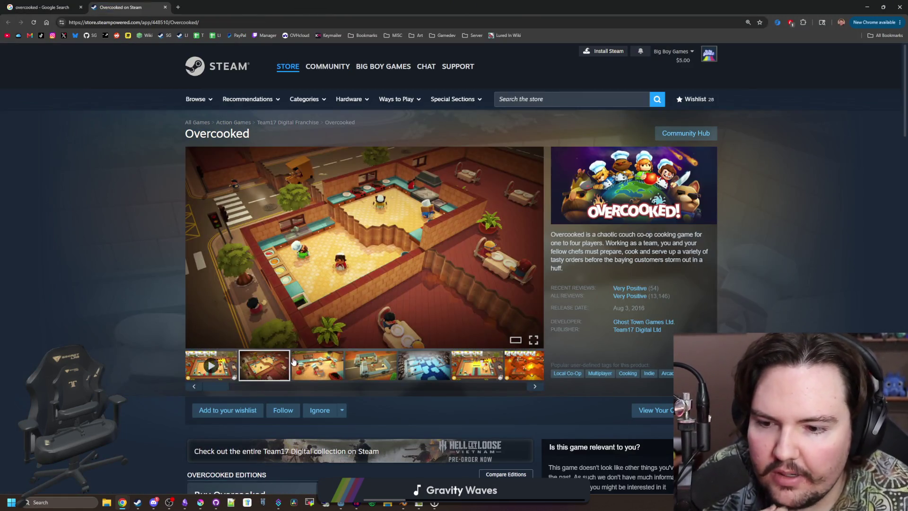
- Browse through the Overcooked screenshots in the full-view gallery, then close the viewer
click(533, 247)
click(798, 266)
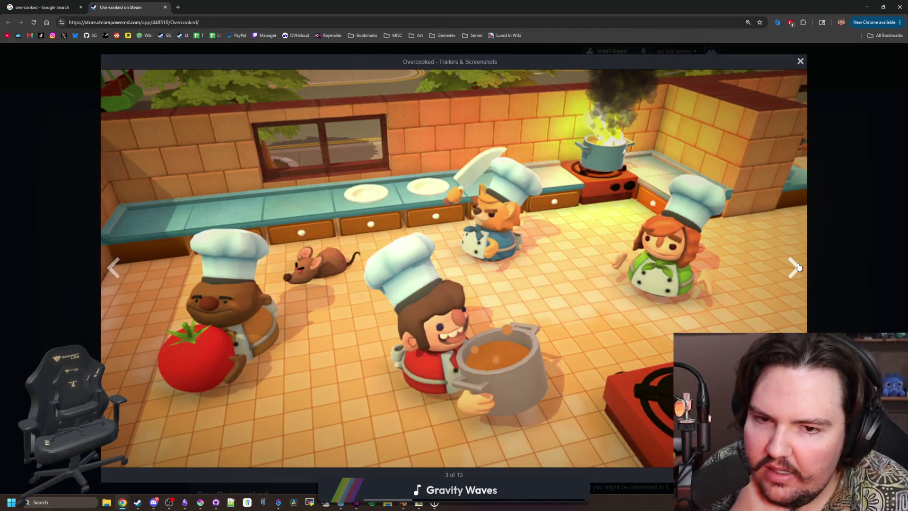
click(797, 267)
click(797, 266)
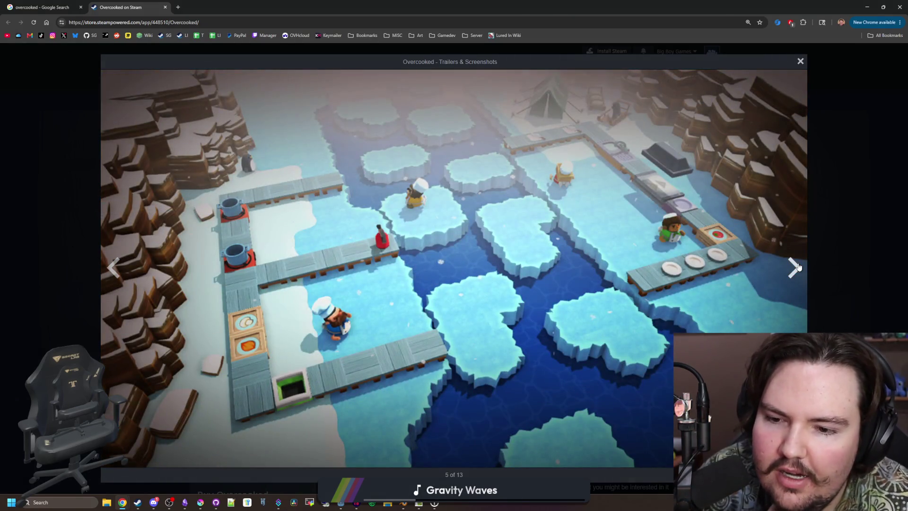
click(797, 266)
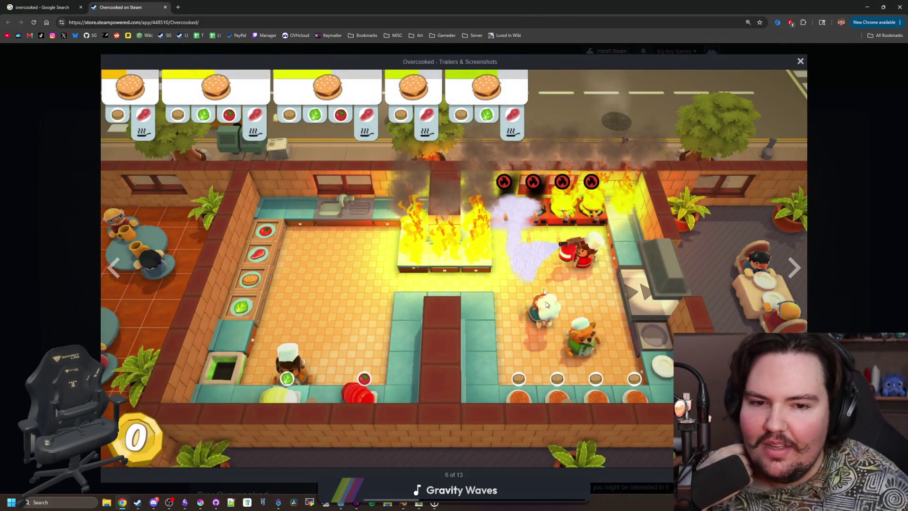
click(798, 260)
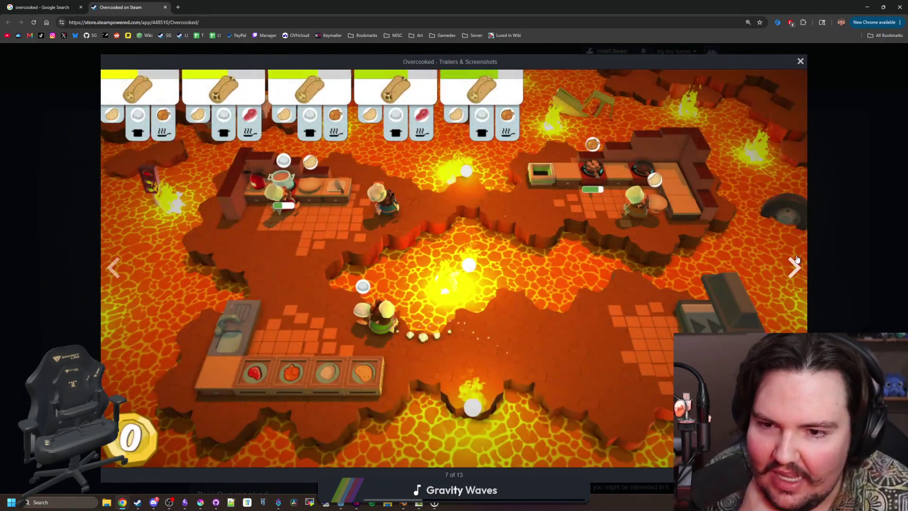
click(797, 259)
click(797, 259)
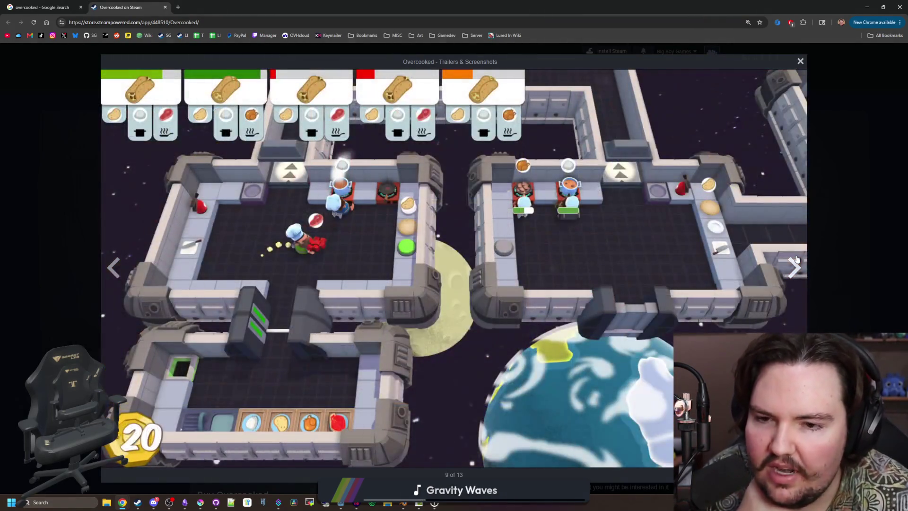
click(797, 259)
click(797, 259)
click(797, 259)
click(797, 259)
click(797, 259)
click(835, 224)
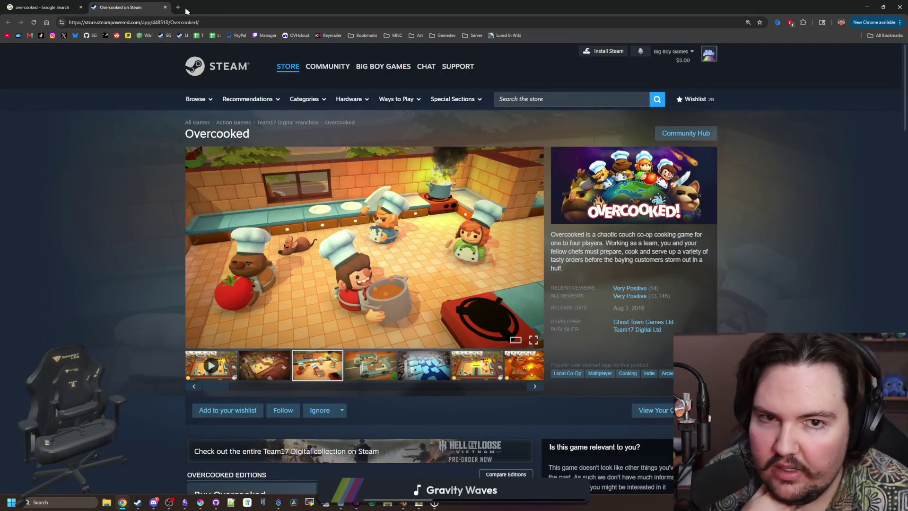
- Close the Steam and search tabs and place the caret on empty line 12 of pizza.gd
click(165, 7)
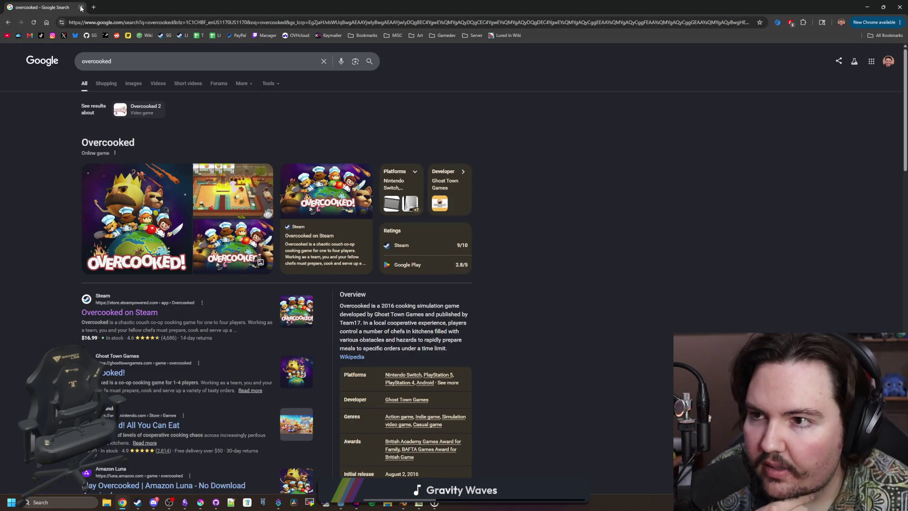
click(82, 7)
click(349, 179)
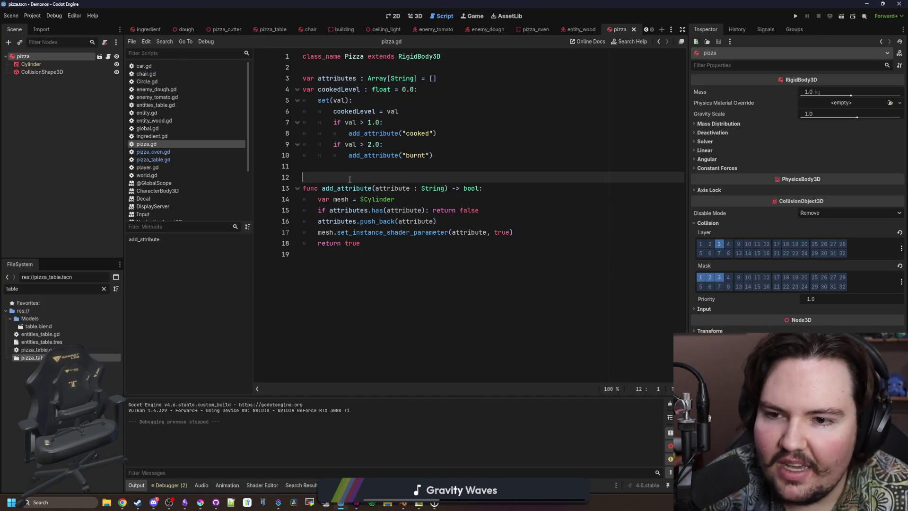
key(Up)
key(Down)
key(Up)
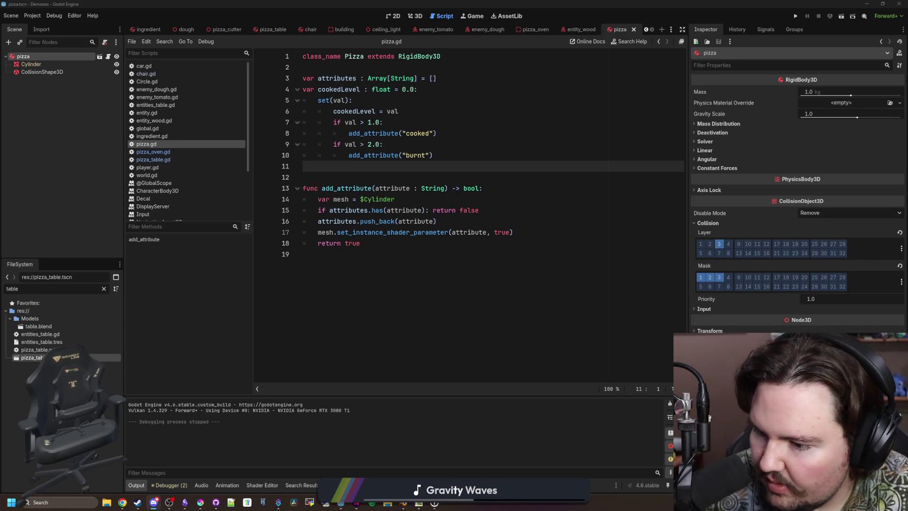
click(498, 288)
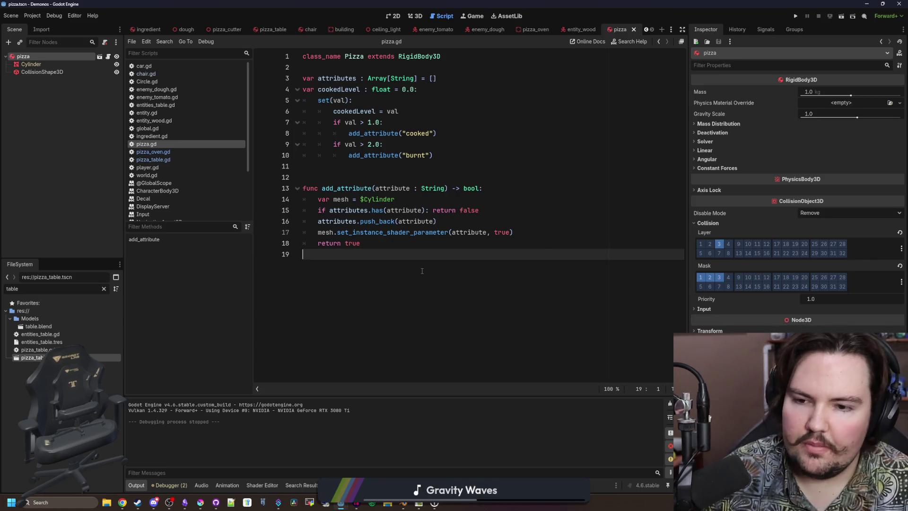